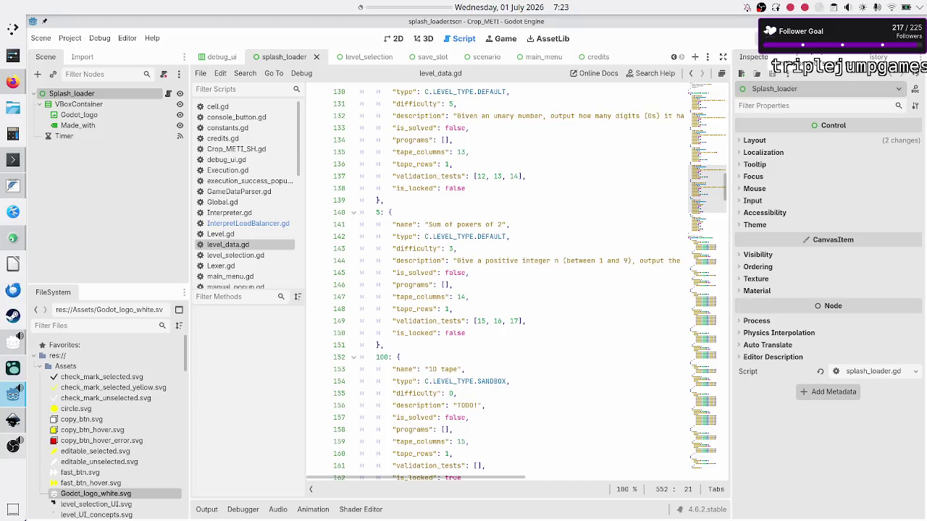
Run the project and browse the Unary and Binary data scenarios, including Sum of powers of 2.
{"action": "key", "text": "F5"}
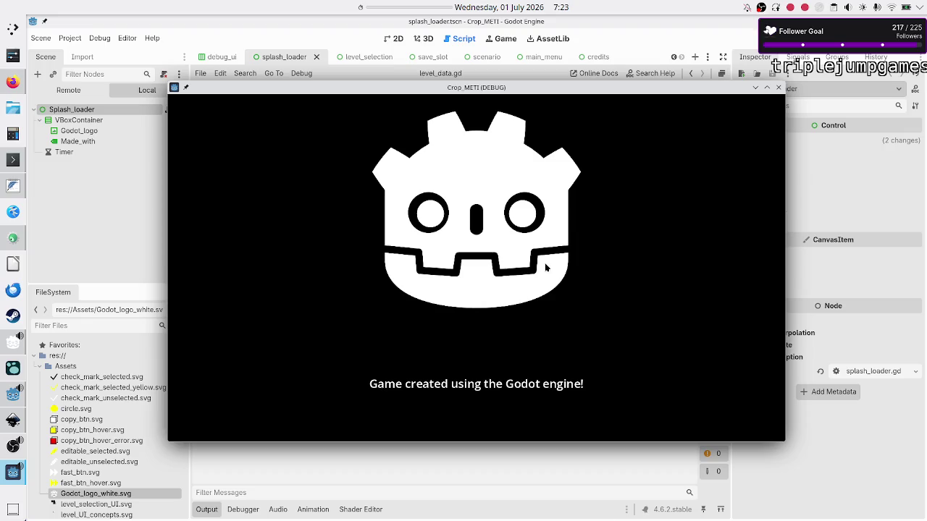
{"action": "left_click", "coordinate": [459, 319]}
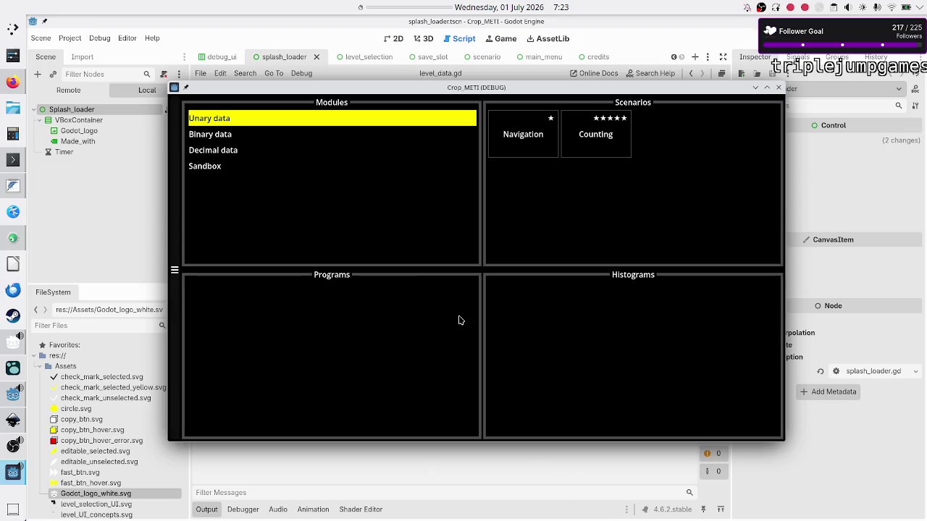
{"action": "left_click", "coordinate": [519, 136]}
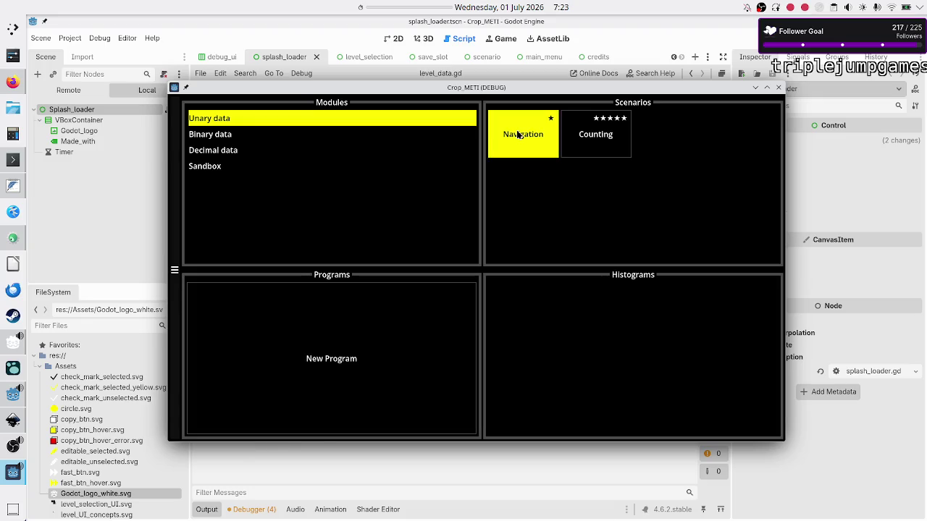
{"action": "left_click", "coordinate": [605, 139]}
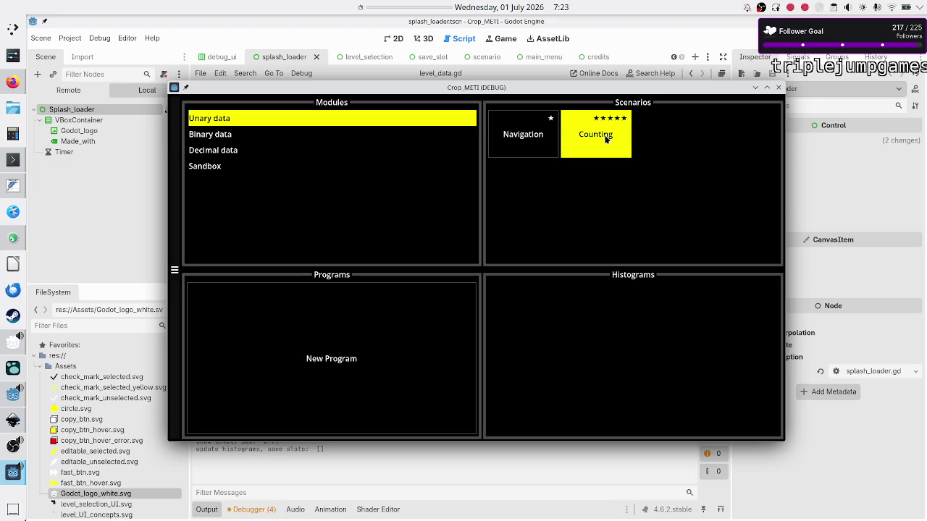
{"action": "left_click", "coordinate": [214, 139]}
{"action": "left_click", "coordinate": [540, 127]}
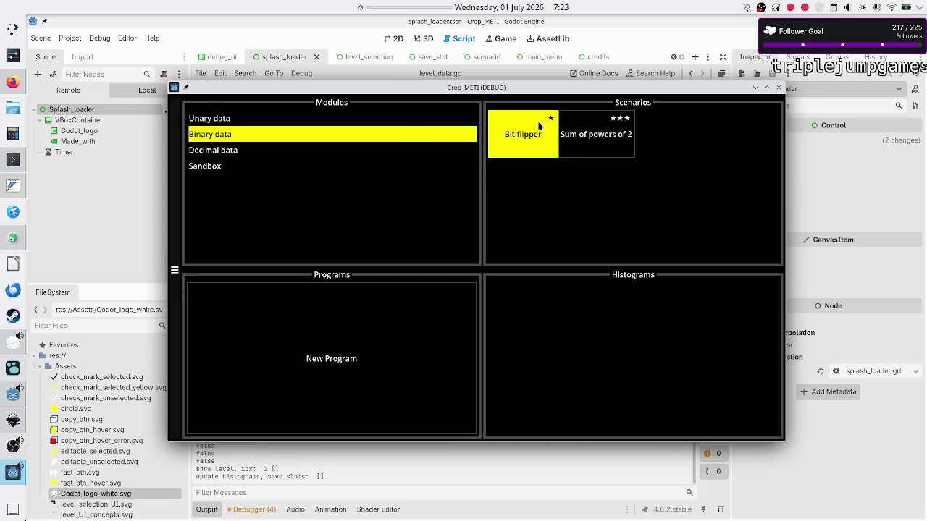
{"action": "left_click", "coordinate": [611, 132]}
Check the Decimal data and Sandbox modules, then revisit the Unary, Binary and Decimal modules.
{"action": "left_click", "coordinate": [222, 150]}
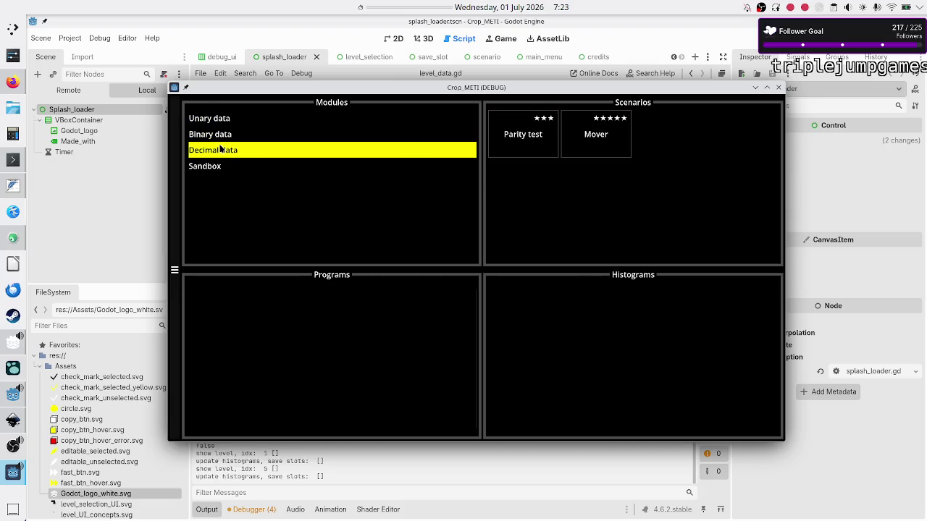
{"action": "left_click", "coordinate": [507, 132]}
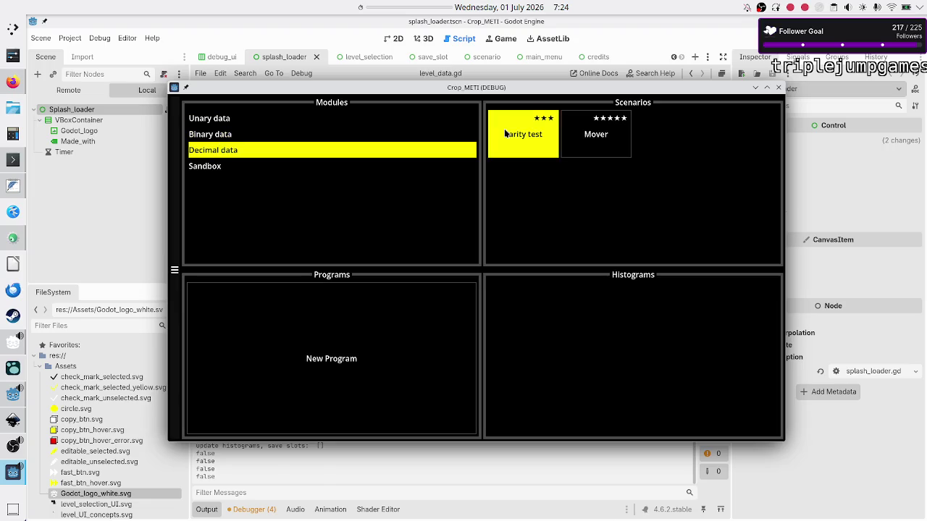
{"action": "left_click", "coordinate": [599, 134]}
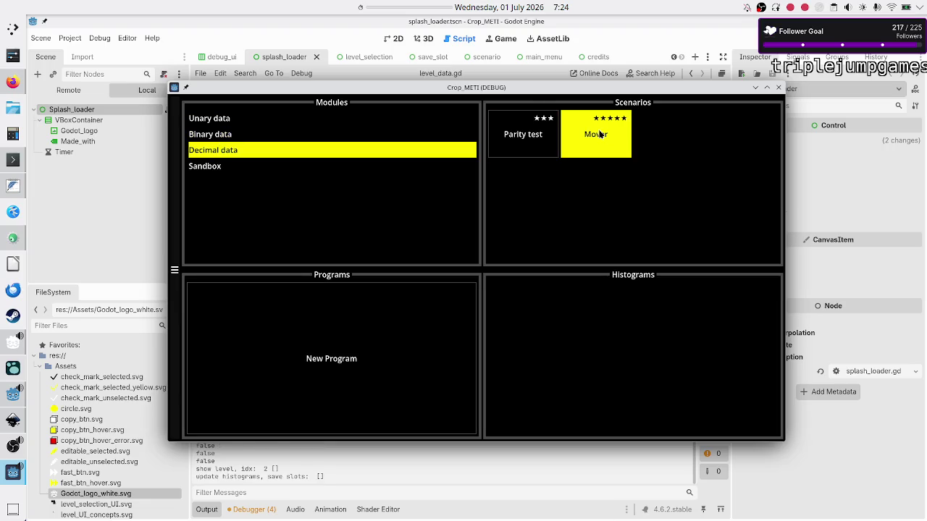
{"action": "left_click", "coordinate": [224, 165]}
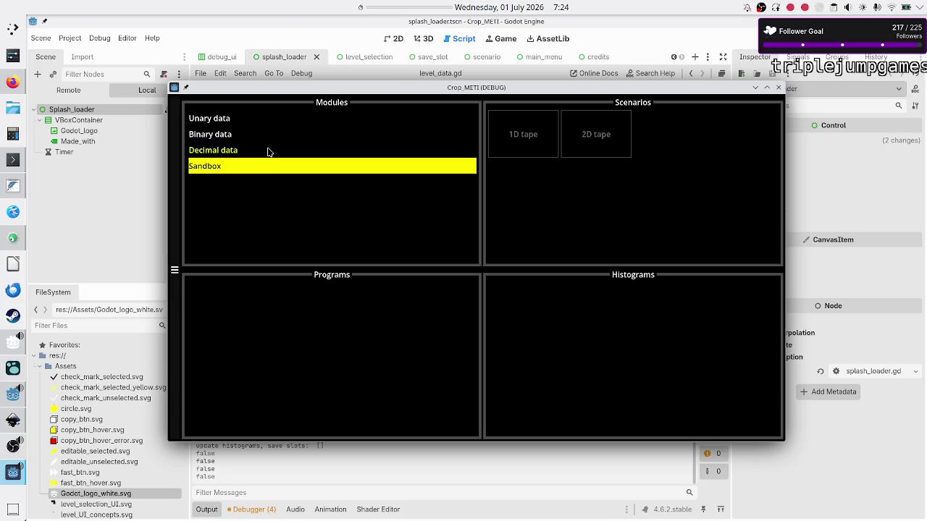
{"action": "left_click", "coordinate": [253, 120]}
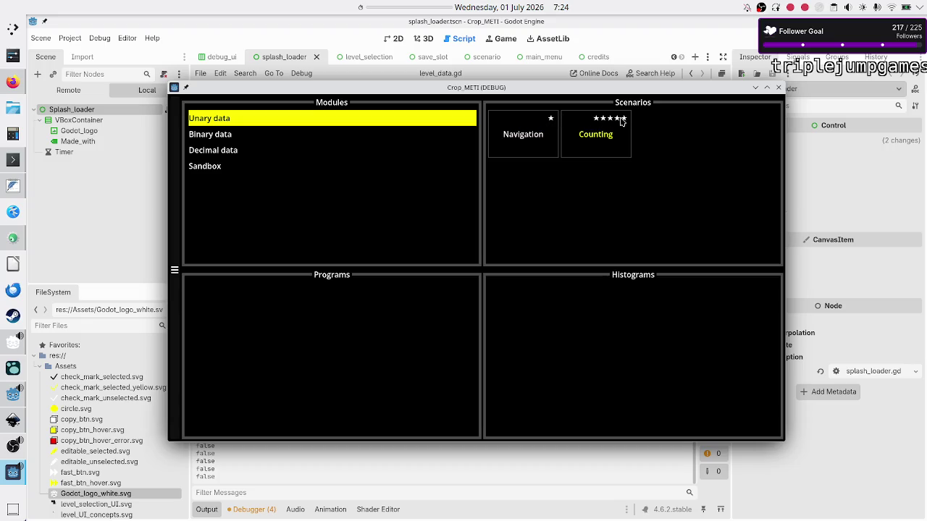
{"action": "left_click", "coordinate": [268, 138]}
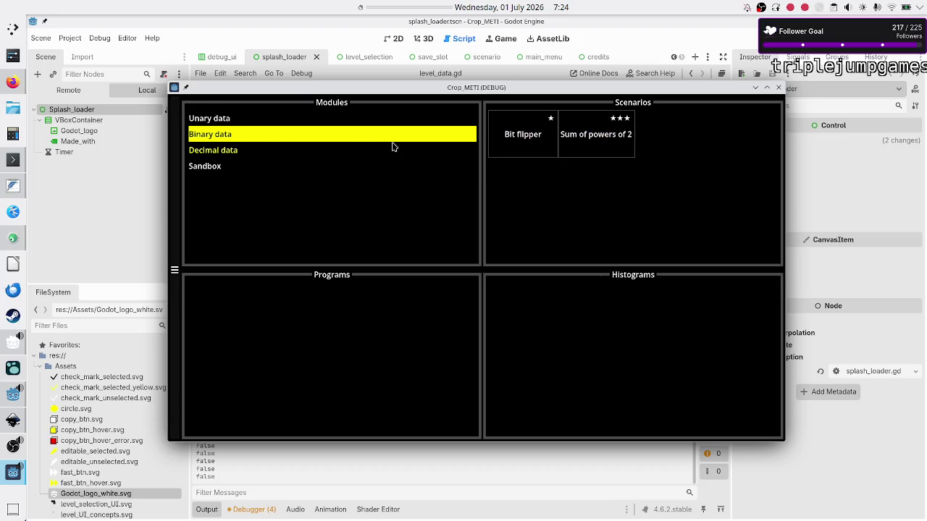
{"action": "left_click", "coordinate": [264, 150]}
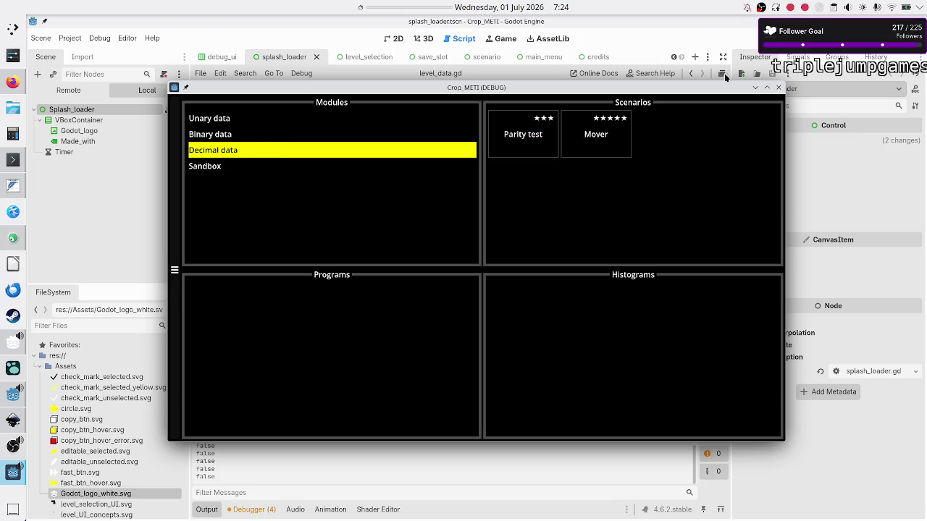
Stop the game and set the Parity test difficulty to 2 in level_data.gd.
{"action": "left_click", "coordinate": [779, 87]}
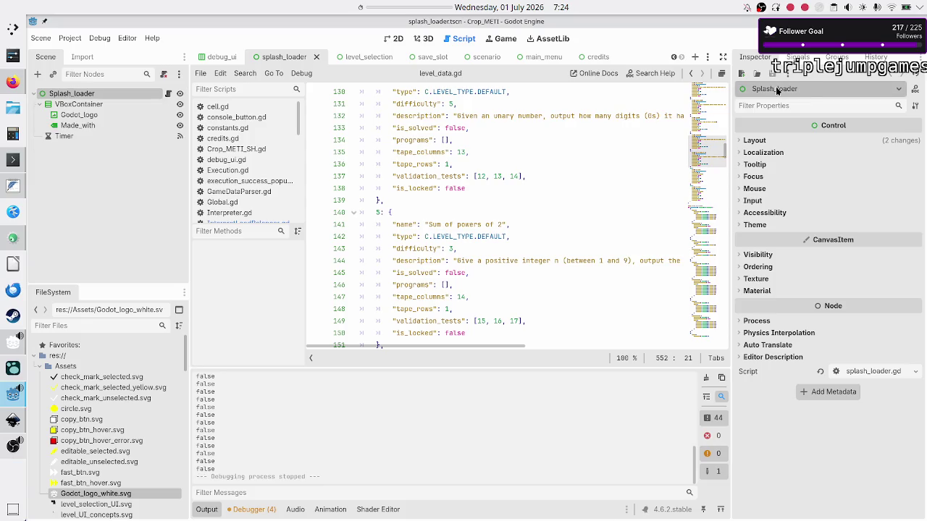
{"action": "left_click", "coordinate": [467, 189]}
{"action": "scroll", "coordinate": [468, 188], "scroll_direction": "up", "scroll_amount": 7}
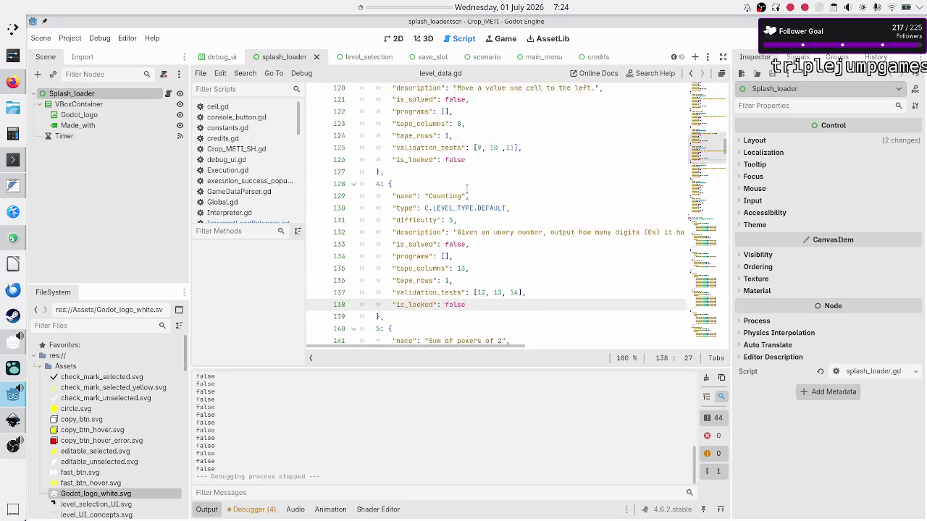
{"action": "scroll", "coordinate": [467, 188], "scroll_direction": "up", "scroll_amount": 15}
{"action": "scroll", "coordinate": [467, 188], "scroll_direction": "down", "scroll_amount": 10}
{"action": "scroll", "coordinate": [467, 189], "scroll_direction": "up", "scroll_amount": 1}
{"action": "scroll", "coordinate": [467, 188], "scroll_direction": "up", "scroll_amount": 4}
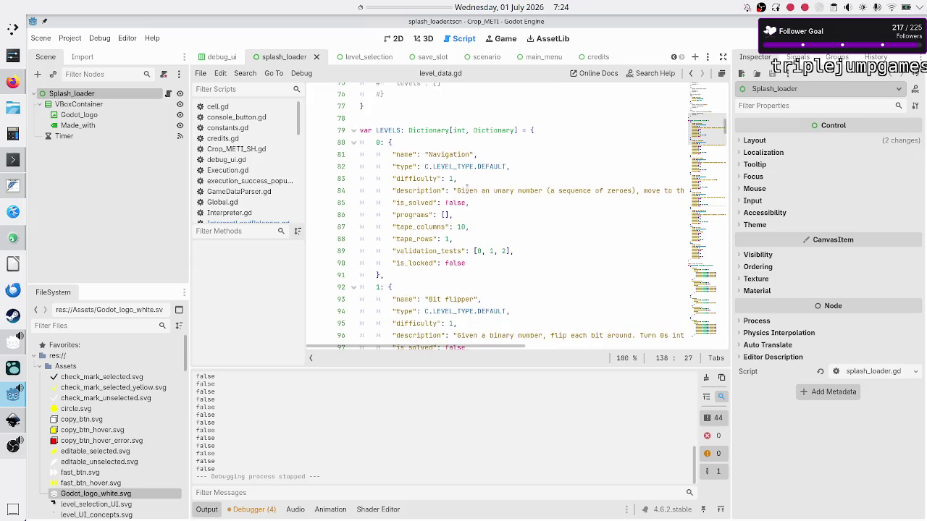
{"action": "left_click", "coordinate": [486, 175]}
{"action": "key", "text": "Down"}
{"action": "key", "text": "Down"}
{"action": "key", "text": "Down"}
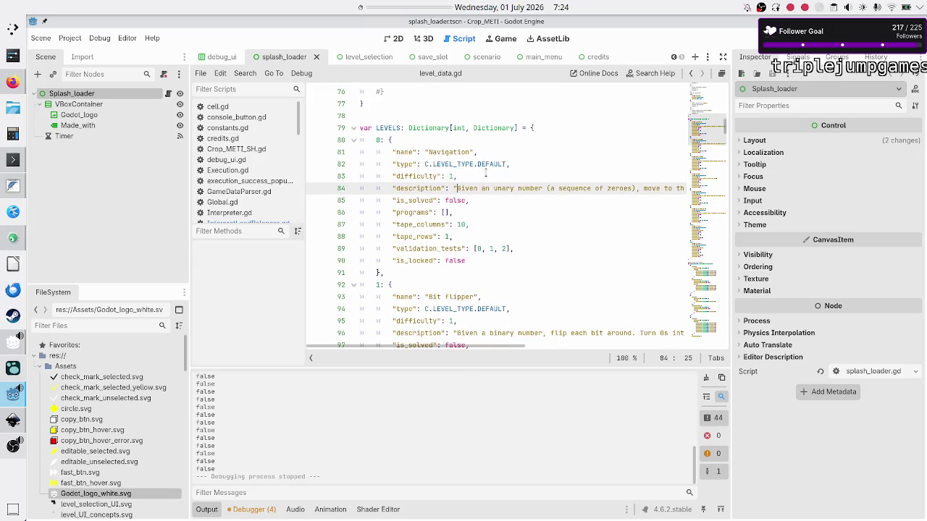
{"action": "key", "text": "Down"}
{"action": "key", "text": "Down"}
{"action": "key", "text": "Down"}
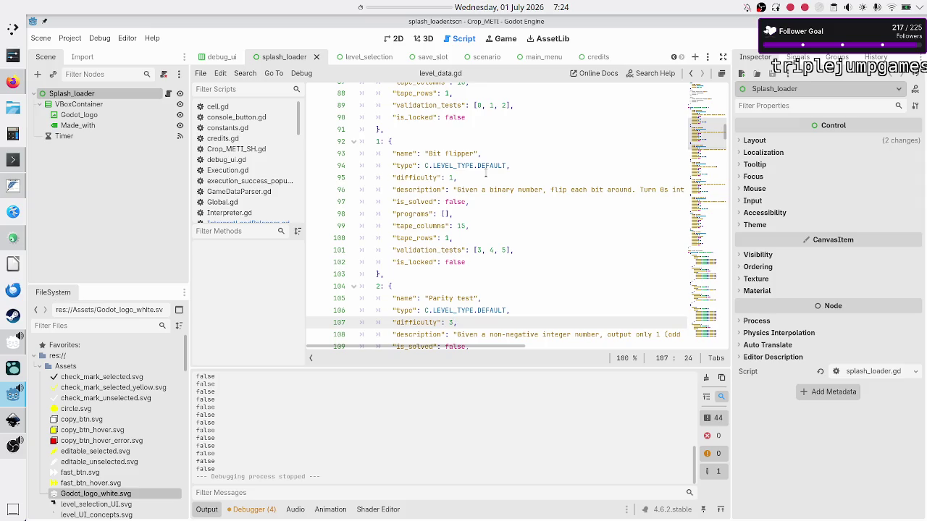
{"action": "key", "text": "Down"}
{"action": "key", "text": "Down"}
{"action": "key", "text": "Down"}
Lower the Mover and Counting difficulties to 3.
{"action": "key", "text": "Home"}
{"action": "key", "text": "Down"}
{"action": "key", "text": "Down"}
{"action": "key", "text": "Down"}
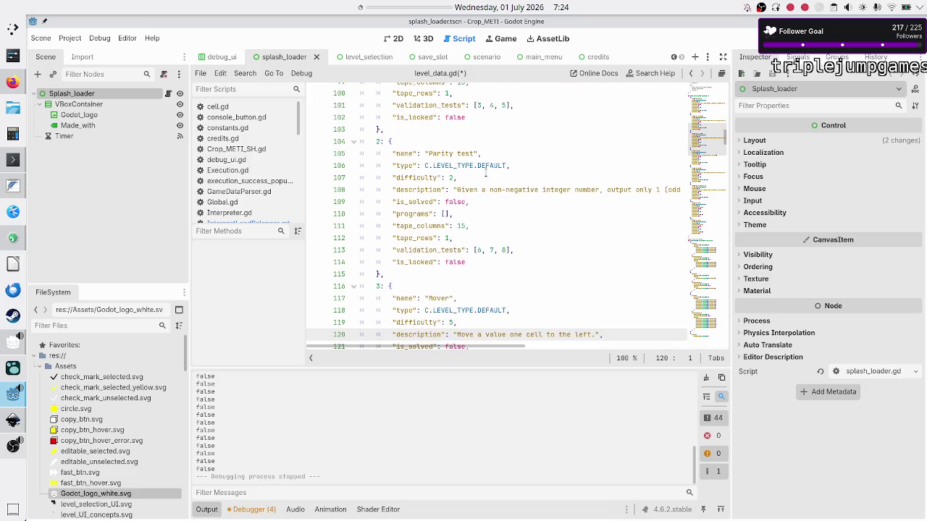
{"action": "key", "text": "Left"}
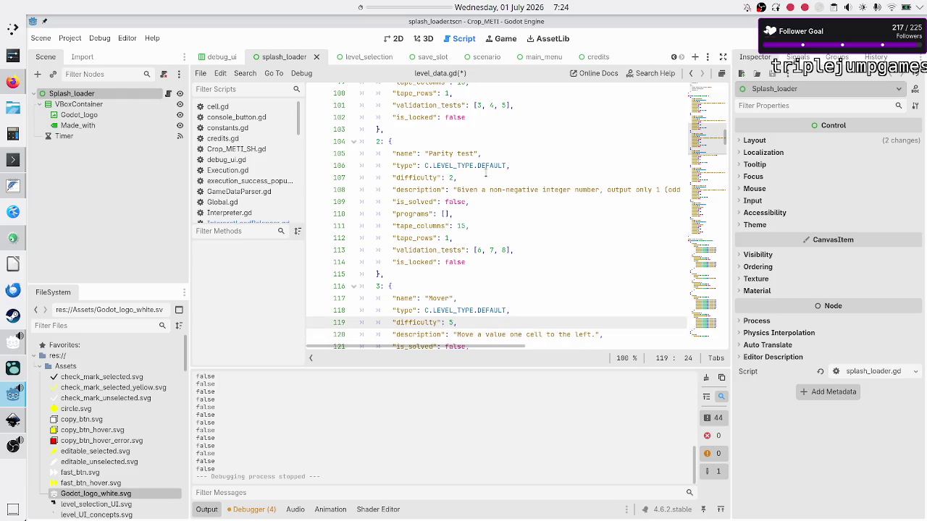
{"action": "key", "text": "Right"}
{"action": "key", "text": "Down"}
{"action": "key", "text": "Down"}
{"action": "key", "text": "Down"}
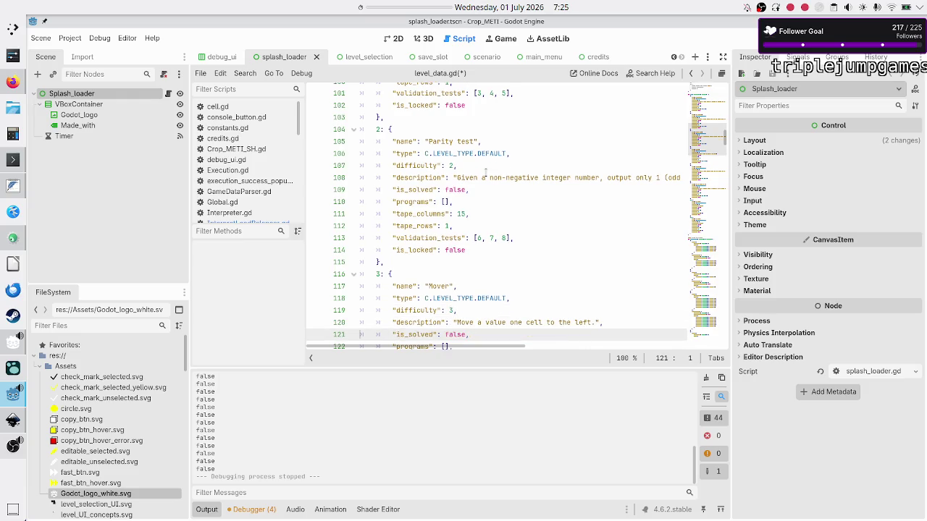
{"action": "key", "text": "Down"}
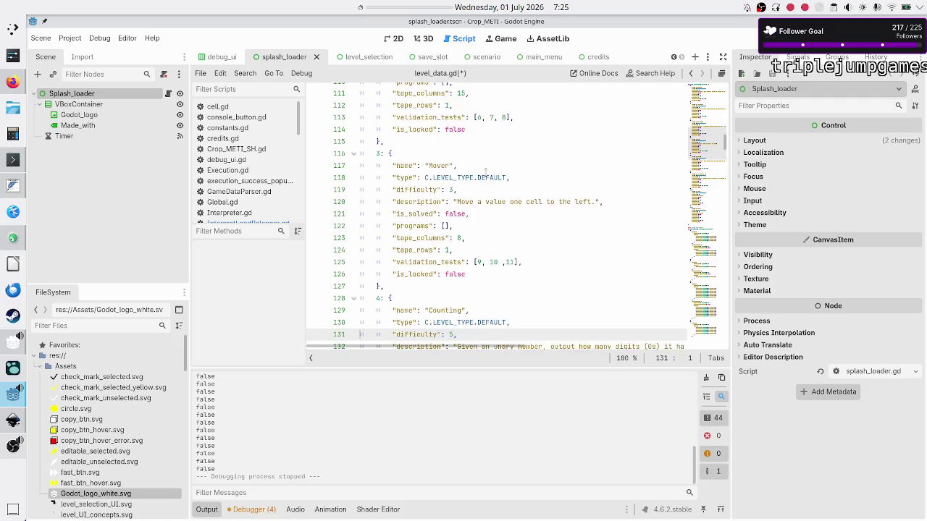
{"action": "key", "text": "End"}
{"action": "key", "text": "Return"}
{"action": "type", "text": "\"difficulty\": 5,"}
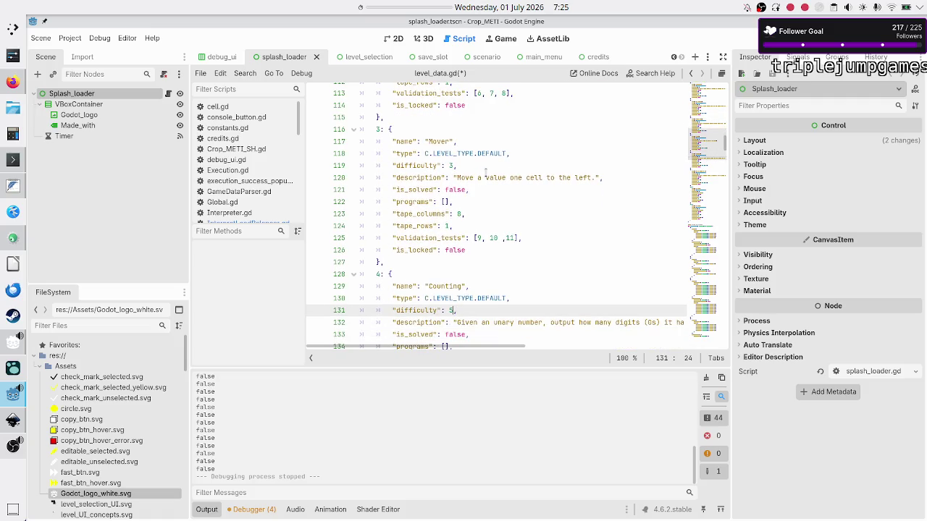
Set the Sum of powers of 2 difficulty to 2 and save level_data.gd.
{"action": "key", "text": "Down"}
{"action": "key", "text": "Down"}
{"action": "key", "text": "Down"}
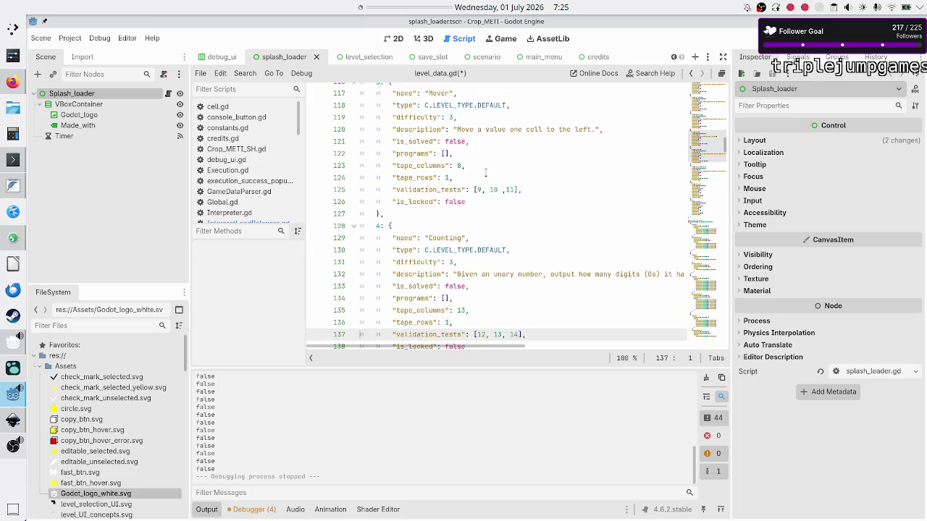
{"action": "key", "text": "Down"}
{"action": "key", "text": "Down"}
{"action": "key", "text": "End"}
{"action": "key", "text": "Return"}
{"action": "type", "text": "\"difficulty\": 3,"}
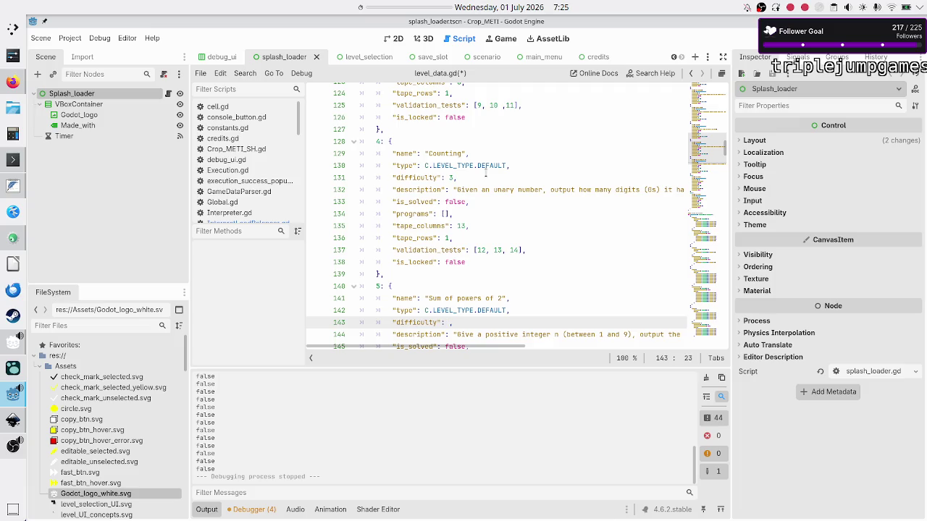
{"action": "type", "text": "2,"}
{"action": "key", "text": "Right"}
{"action": "key", "text": "Down"}
{"action": "key", "text": "Down"}
{"action": "key", "text": "Down"}
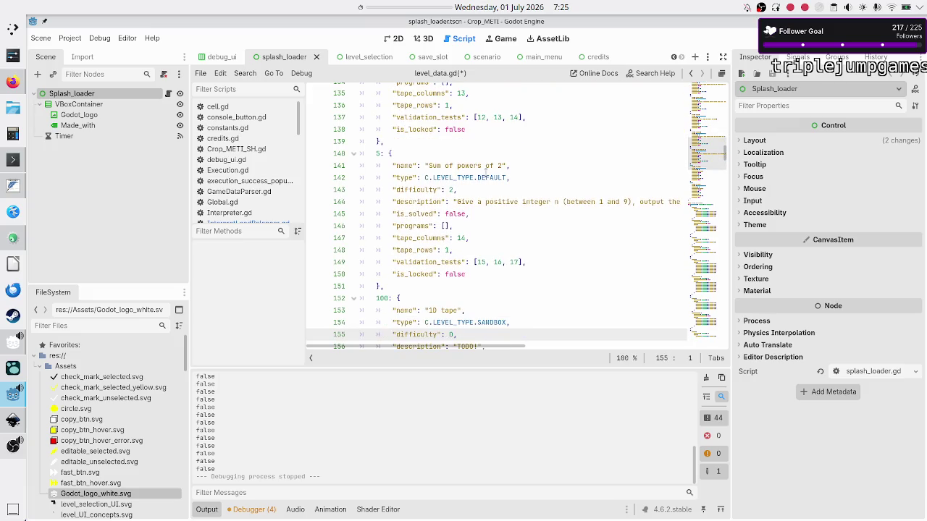
{"action": "key", "text": "Down"}
{"action": "key", "text": "ctrl+s"}
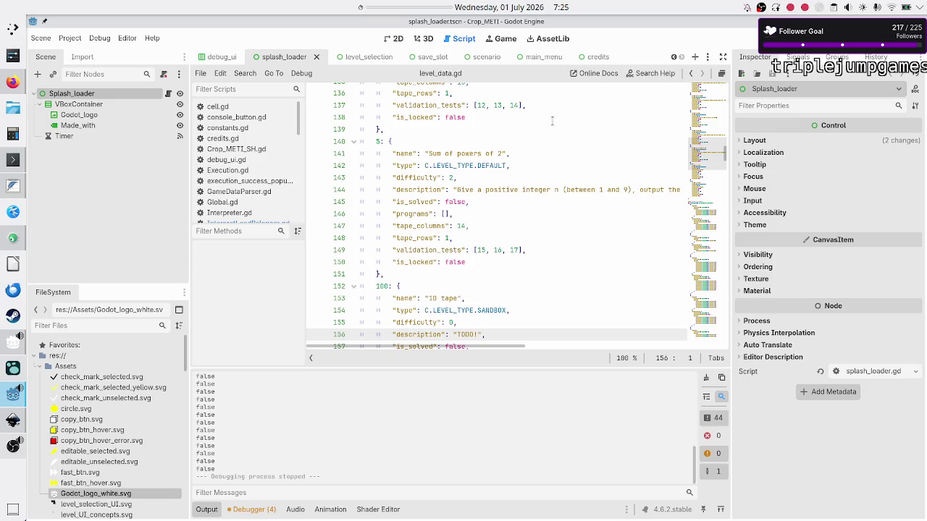
Rerun the game, view the Binary and Decimal data module scenarios, then close the game window.
{"action": "left_click", "coordinate": [756, 37]}
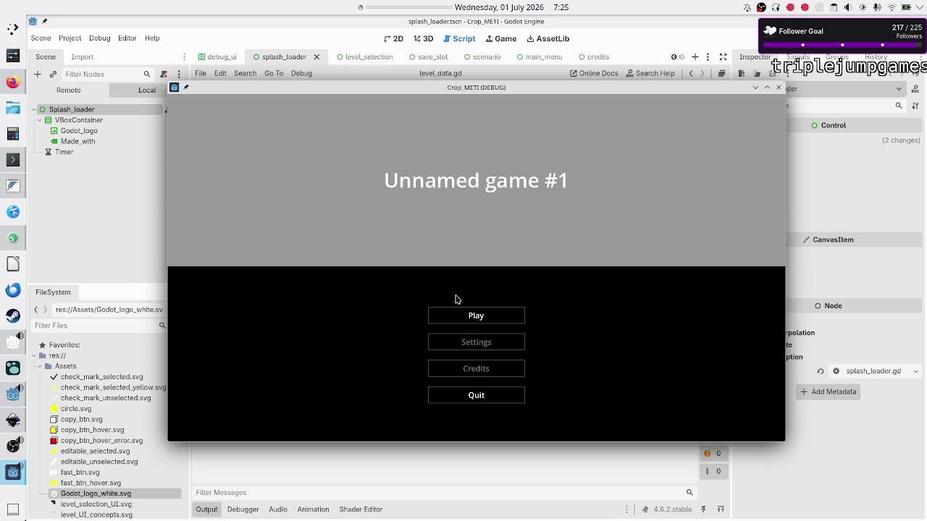
{"action": "left_click", "coordinate": [460, 320]}
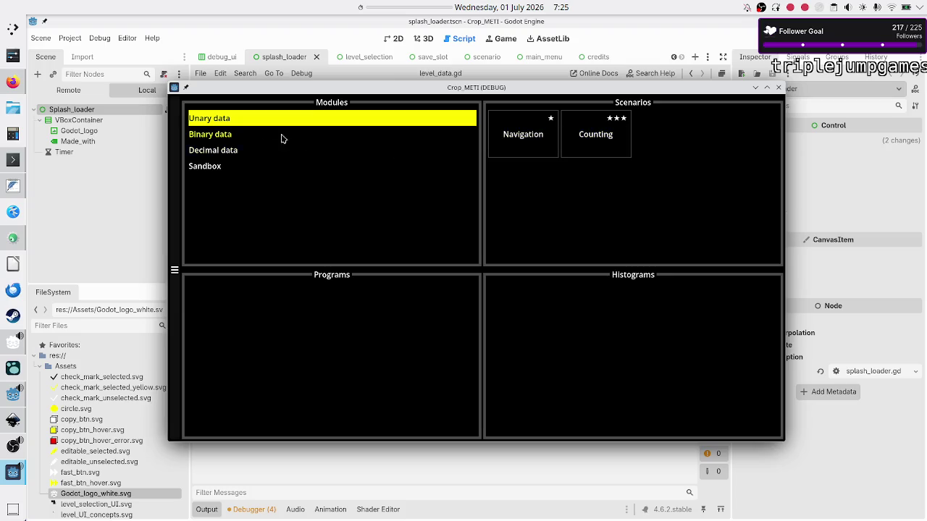
{"action": "left_click", "coordinate": [246, 135]}
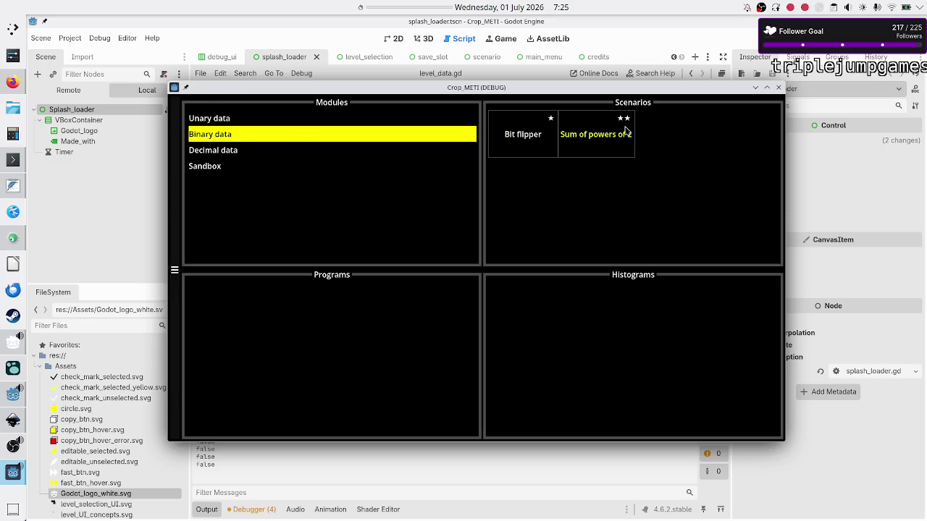
{"action": "left_click", "coordinate": [241, 156]}
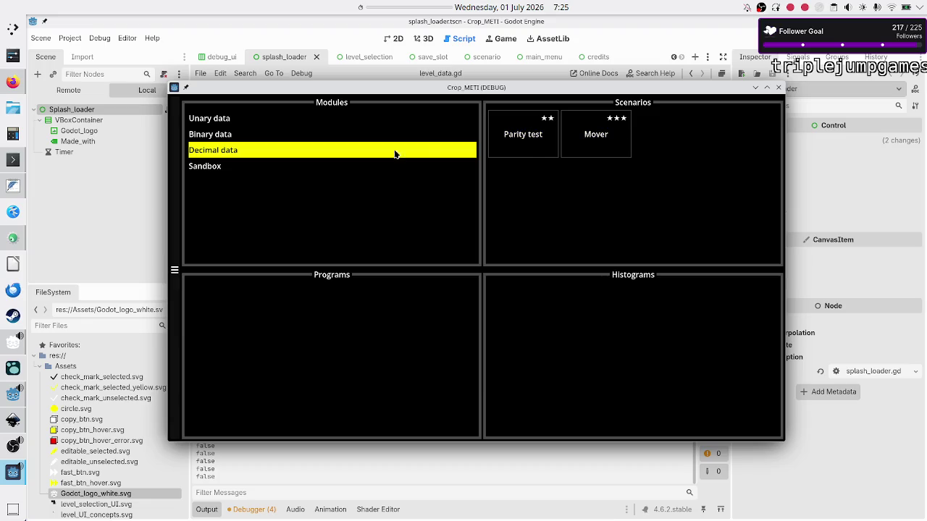
{"action": "left_click", "coordinate": [778, 88]}
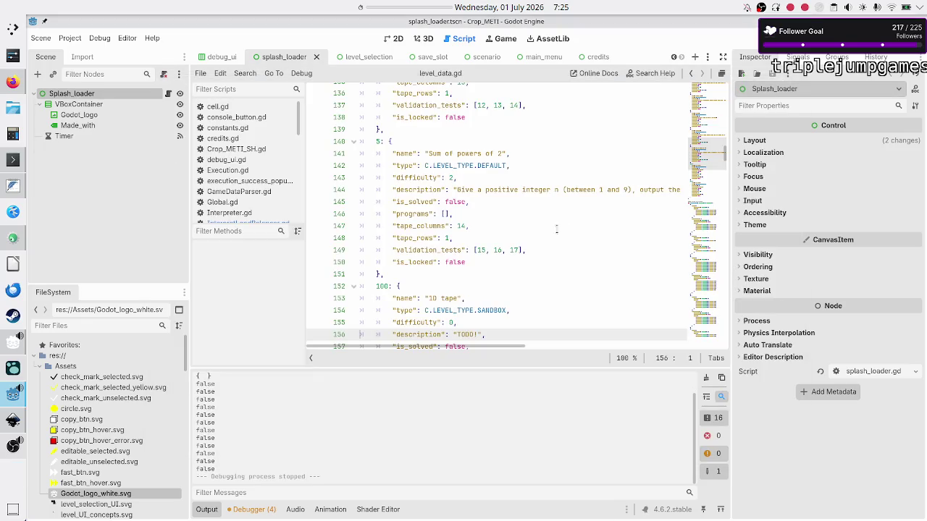
Copy level 5's block and paste a duplicate directly below it.
{"action": "scroll", "coordinate": [499, 238], "scroll_direction": "right", "scroll_amount": 2}
{"action": "scroll", "coordinate": [500, 239], "scroll_direction": "up", "scroll_amount": 3}
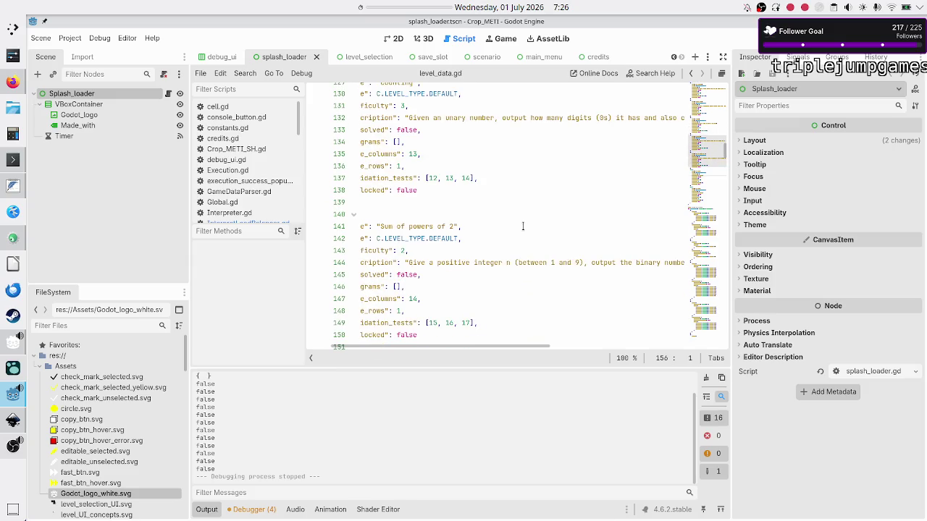
{"action": "left_click", "coordinate": [522, 221]}
{"action": "key", "text": "Home"}
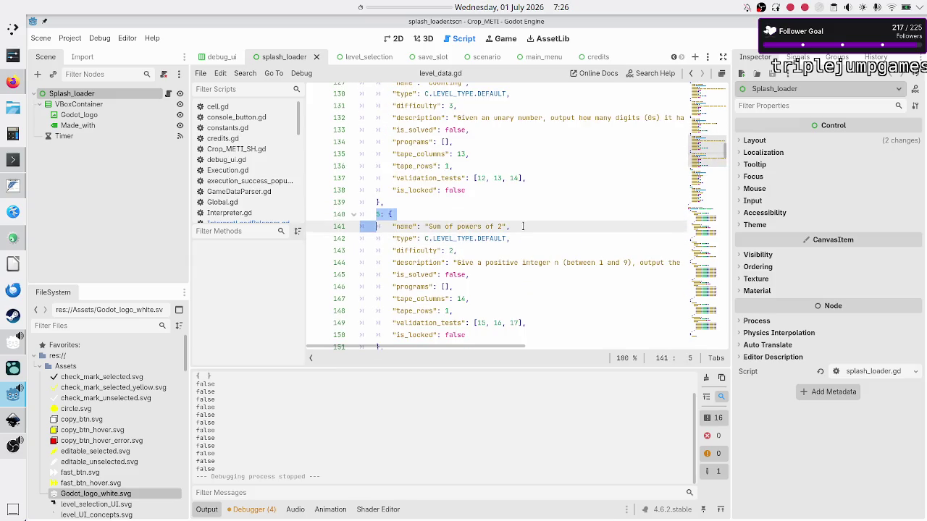
{"action": "key", "text": "shift+Down"}
{"action": "key", "text": "shift+Down"}
{"action": "key", "text": "shift+Down"}
{"action": "key", "text": "shift+End"}
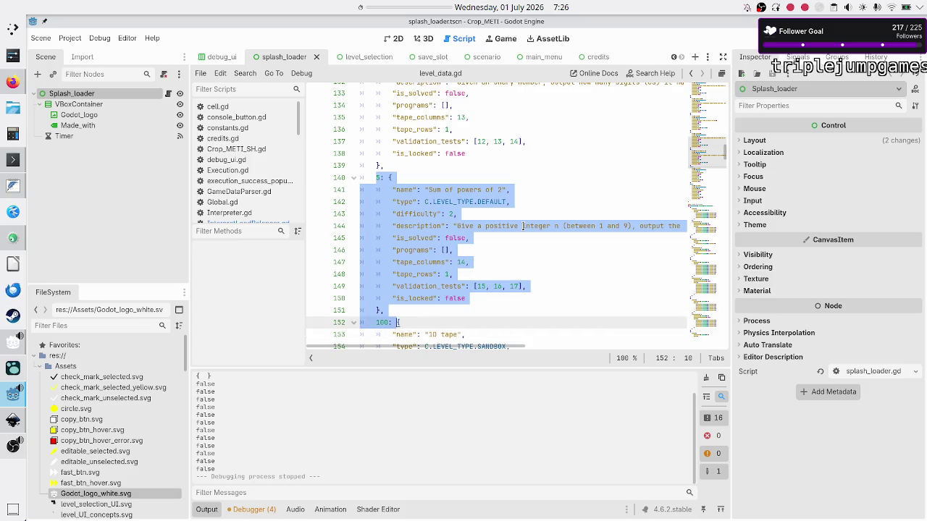
{"action": "key", "text": "shift+Up"}
{"action": "key", "text": "ctrl+c"}
{"action": "key", "text": "Right"}
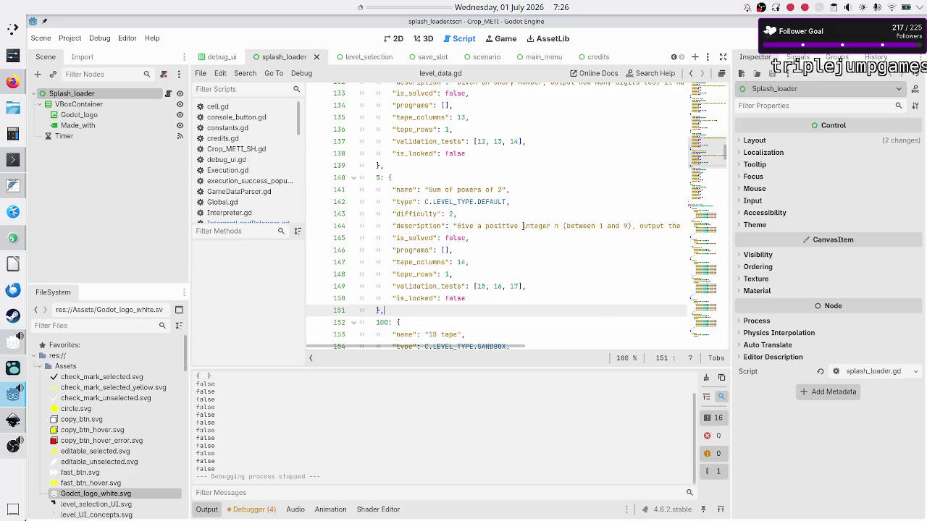
{"action": "key", "text": "Return"}
{"action": "key", "text": "ctrl+v"}
{"action": "key", "text": "Up"}
{"action": "key", "text": "Up"}
{"action": "key", "text": "Up"}
{"action": "key", "text": "Up"}
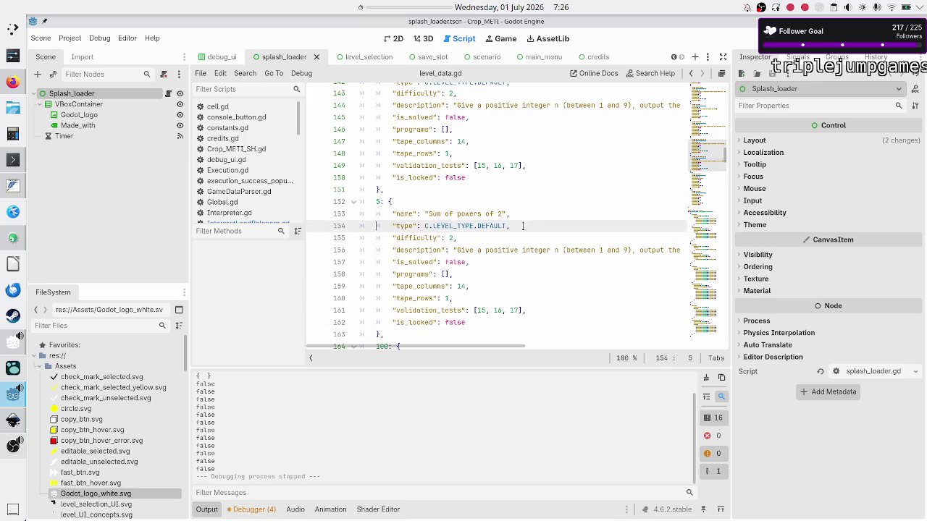
Change the duplicate's key to 6 and its name to 'Cut in half'.
{"action": "key", "text": "Right"}
{"action": "key", "text": "Right"}
{"action": "key", "text": "BackSpace"}
{"action": "type", "text": "6"}
{"action": "key", "text": "End"}
{"action": "key", "text": "Down"}
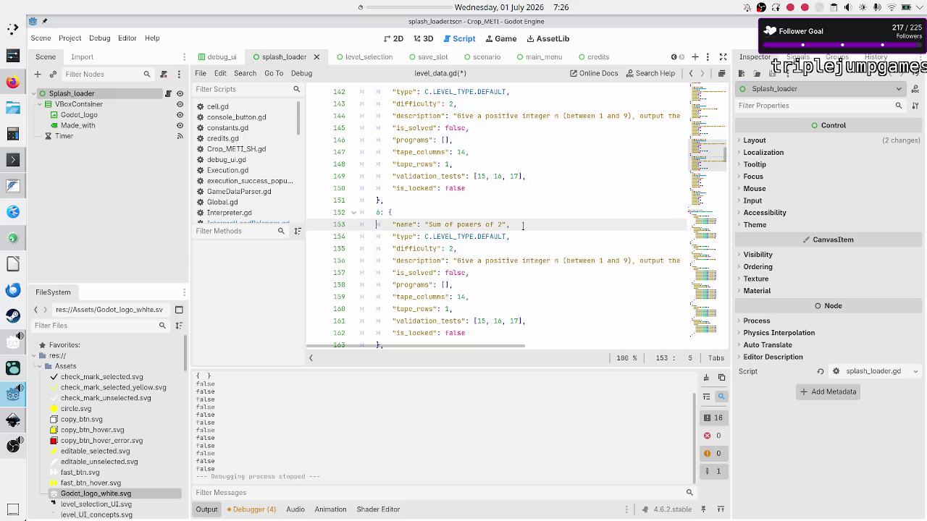
{"action": "key", "text": "End"}
{"action": "key", "text": "Left"}
{"action": "key", "text": "BackSpace"}
{"action": "key", "text": "BackSpace"}
{"action": "key", "text": "BackSpace"}
{"action": "type", "text": "Di"}
{"action": "key", "text": "BackSpace"}
{"action": "key", "text": "BackSpace"}
{"action": "type", "text": "Half"}
{"action": "key", "text": "BackSpace"}
{"action": "key", "text": "BackSpace"}
{"action": "key", "text": "BackSpace"}
{"action": "key", "text": "BackSpace"}
{"action": "type", "text": "Cut in"}
{"action": "type", "text": " ha"}
{"action": "type", "text": "lf"}
{"action": "key", "text": "BackSpace"}
Add a '#TODO: Cut in half would be a great name for the unary-type puzzle' comment with example '000000 output 000'.
{"action": "key", "text": "Up"}
{"action": "key", "text": "Up"}
{"action": "key", "text": "Down"}
{"action": "key", "text": "Return"}
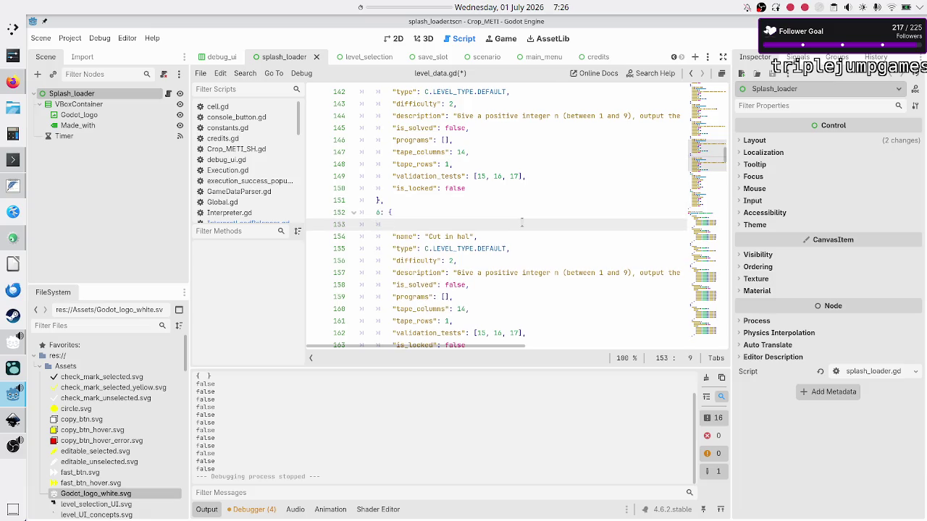
{"action": "type", "text": "#TODO: "}
{"action": "type", "text": "Cut in half woul"}
{"action": "type", "text": "d be "}
{"action": "type", "text": "a great name for the unary-type puzzle, where"}
{"action": "key", "text": "Return"}
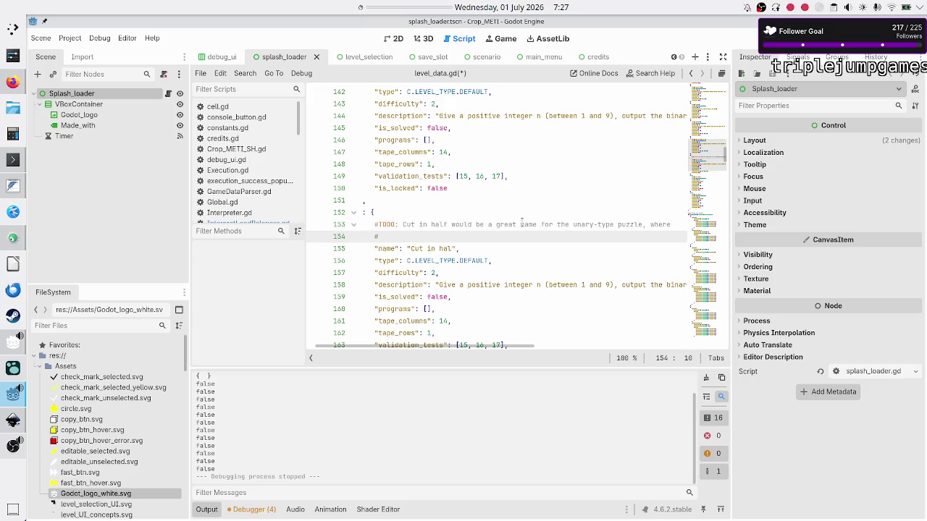
{"action": "type", "text": "#"}
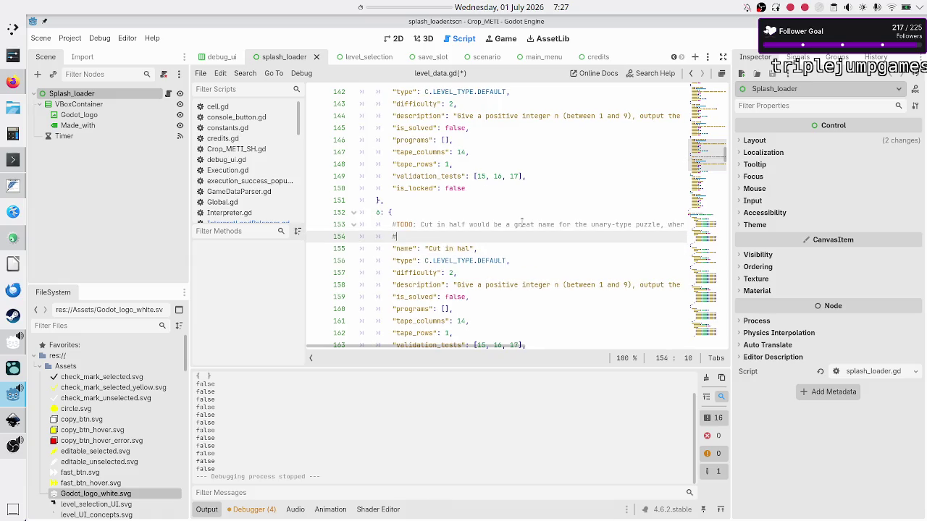
{"action": "type", "text": "given "}
{"action": "type", "text": "0000"}
{"action": "type", "text": "00"}
{"action": "type", "text": " output 0"}
{"action": "type", "text": "00"}
Reword the comment with 'for ex.' and move 'where' to the second line, then save.
{"action": "key", "text": "ctrl+Left"}
{"action": "key", "text": "ctrl+Left"}
{"action": "key", "text": "ctrl+Left"}
{"action": "type", "text": "for ex."}
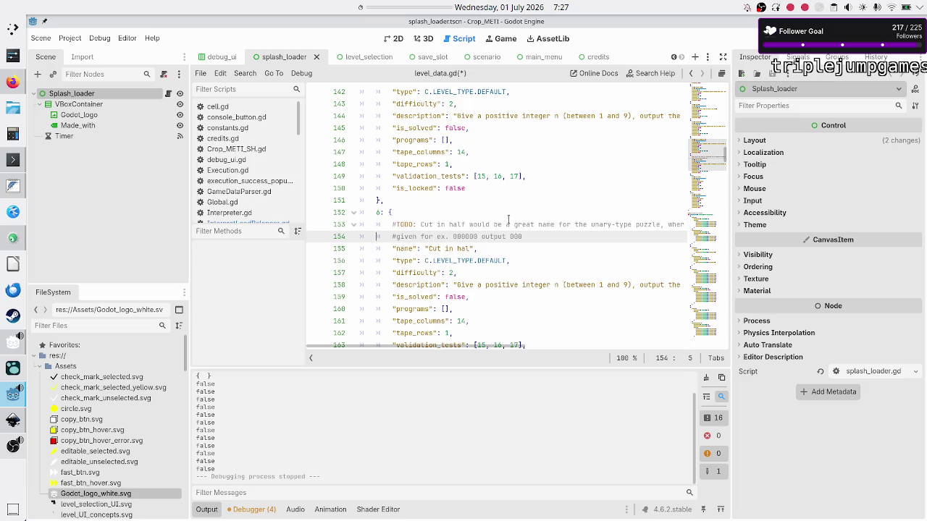
{"action": "key", "text": "Up"}
{"action": "key", "text": "End"}
{"action": "key", "text": "BackSpace"}
{"action": "key", "text": "BackSpace"}
{"action": "key", "text": "BackSpace"}
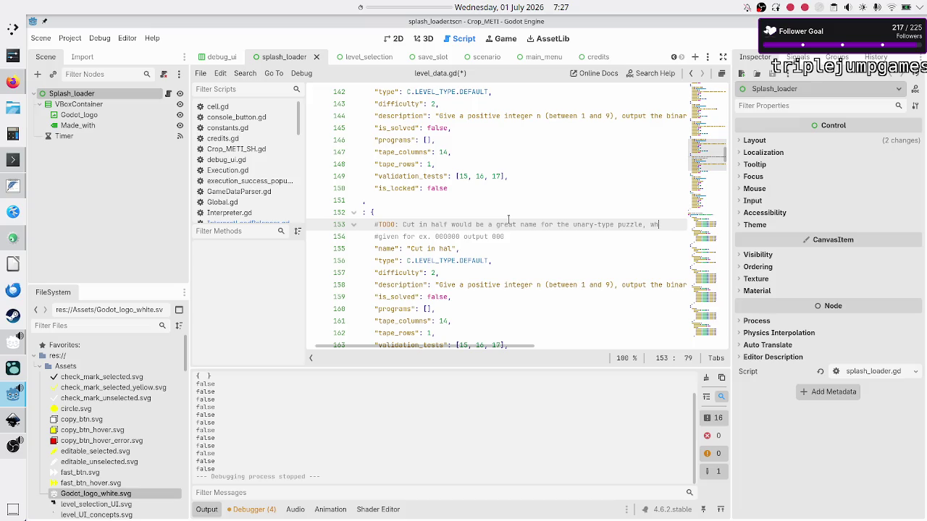
{"action": "type", "text": ","}
{"action": "key", "text": "Down"}
{"action": "key", "text": "Home"}
{"action": "key", "text": "Right"}
{"action": "type", "text": "where"}
{"action": "key", "text": "ctrl+s"}
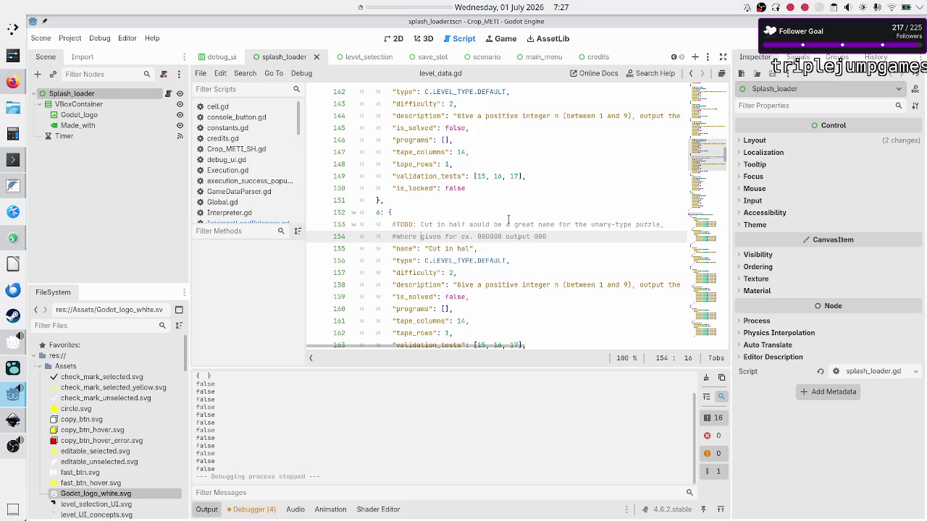
{"action": "left_click", "coordinate": [571, 232]}
{"action": "key", "text": "ctrl+shift+Left"}
{"action": "key", "text": "ctrl+shift+Left"}
{"action": "key", "text": "ctrl+shift+Left"}
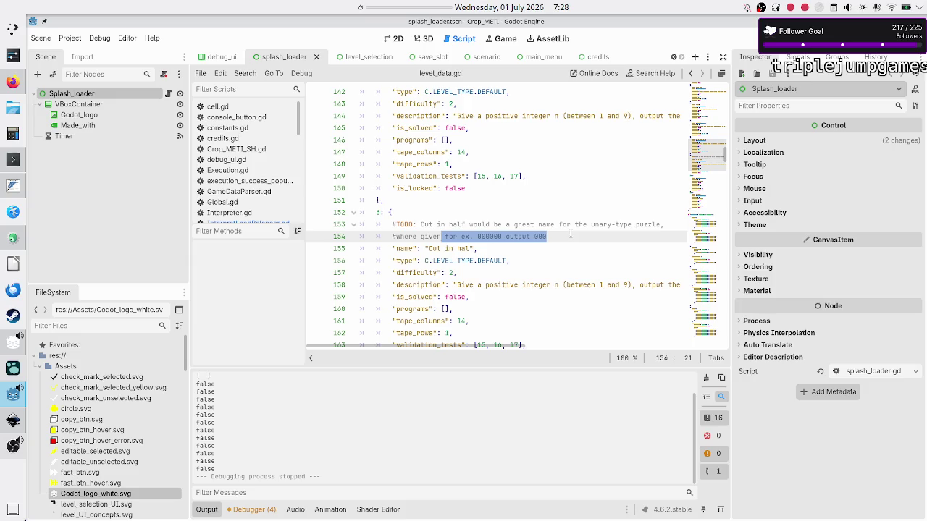
Replace level 6's name with 'Divide by 2'.
{"action": "key", "text": "Down"}
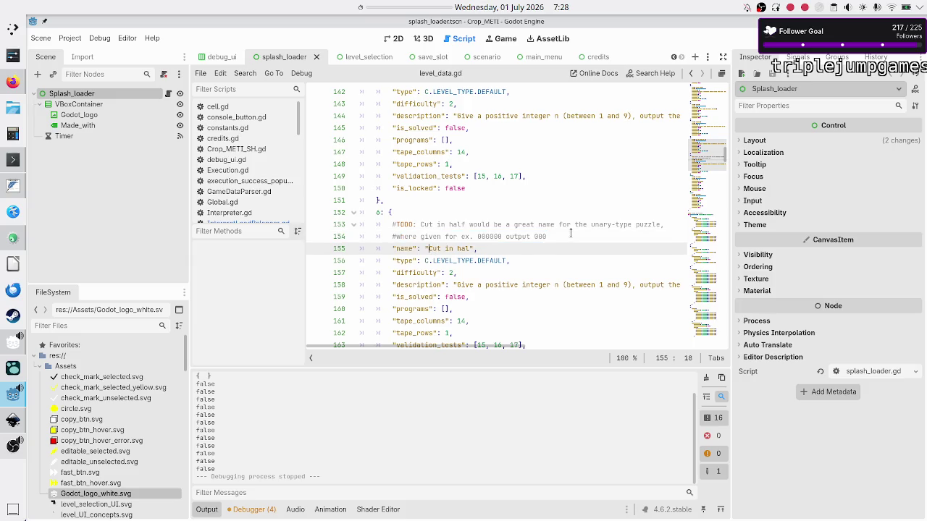
{"action": "key", "text": "ctrl+shift+Right"}
{"action": "key", "text": "ctrl+shift+Right"}
{"action": "key", "text": "ctrl+shift+Right"}
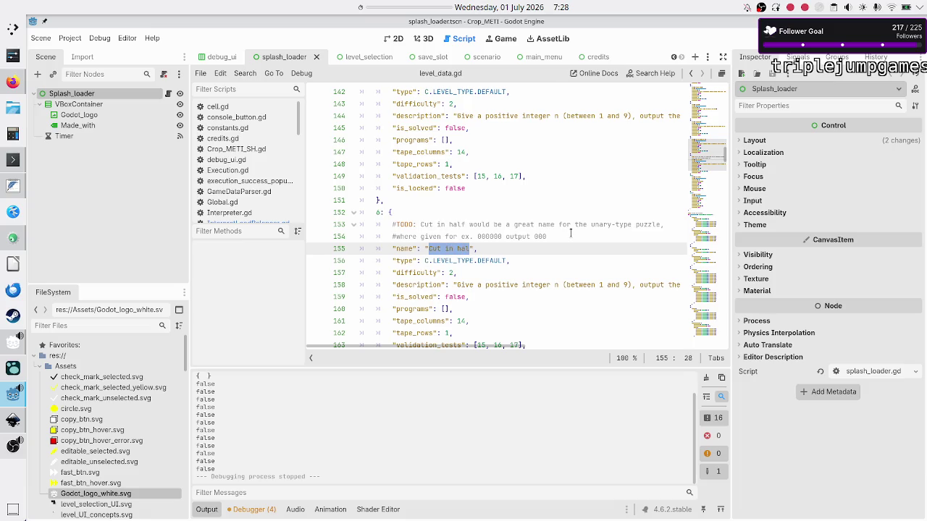
{"action": "key", "text": "BackSpace"}
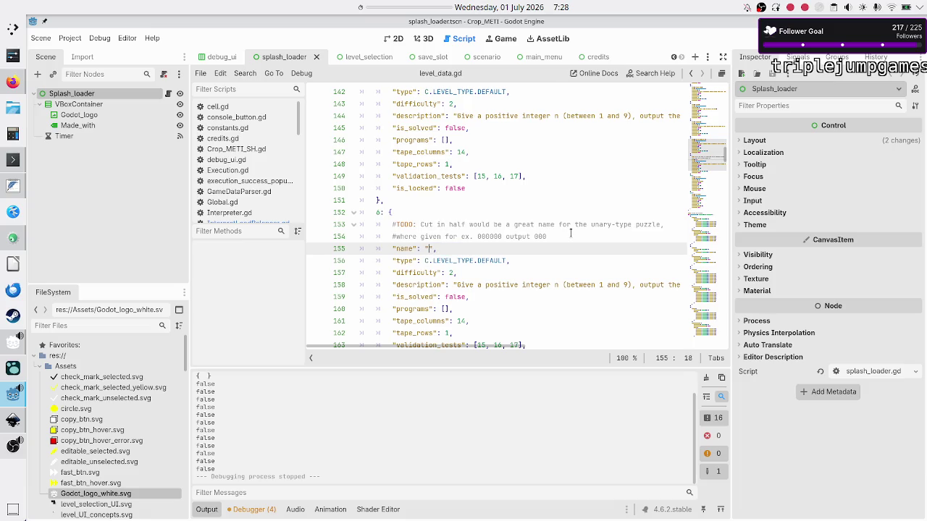
{"action": "type", "text": "Div"}
{"action": "type", "text": "ide by w"}
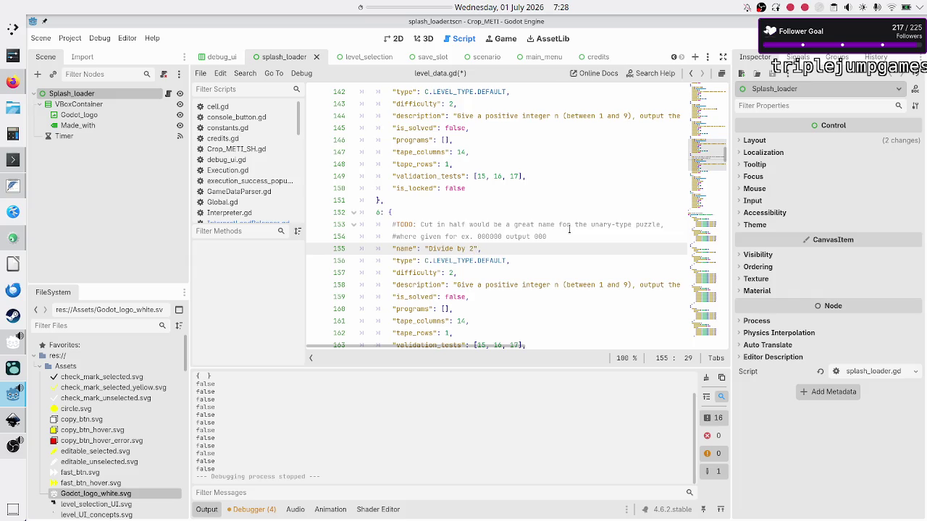
Select the C.LEVEL_TYPE constant on level 6's type line to search for it.
{"action": "key", "text": "Down"}
{"action": "key", "text": "Down"}
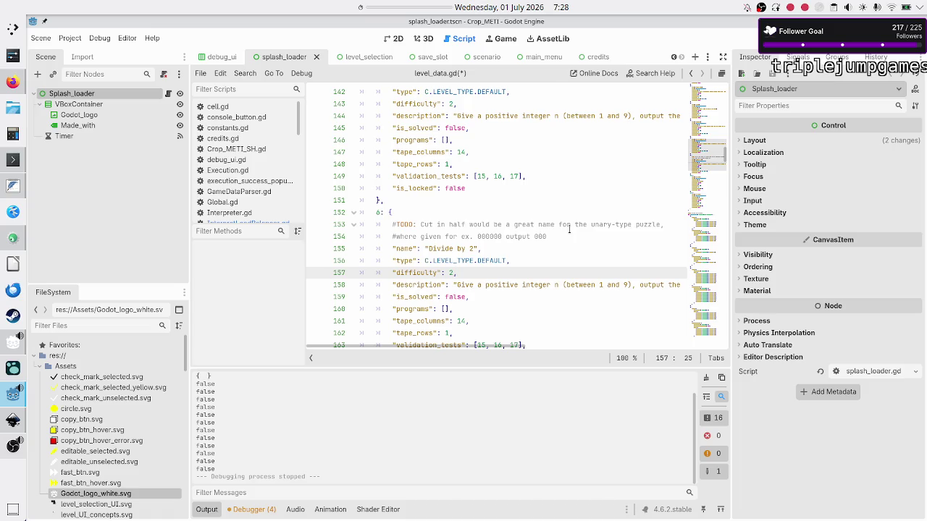
{"action": "key", "text": "Up"}
{"action": "key", "text": "Right"}
{"action": "key", "text": "shift+Right"}
{"action": "key", "text": "shift+Right"}
{"action": "key", "text": "shift+Right"}
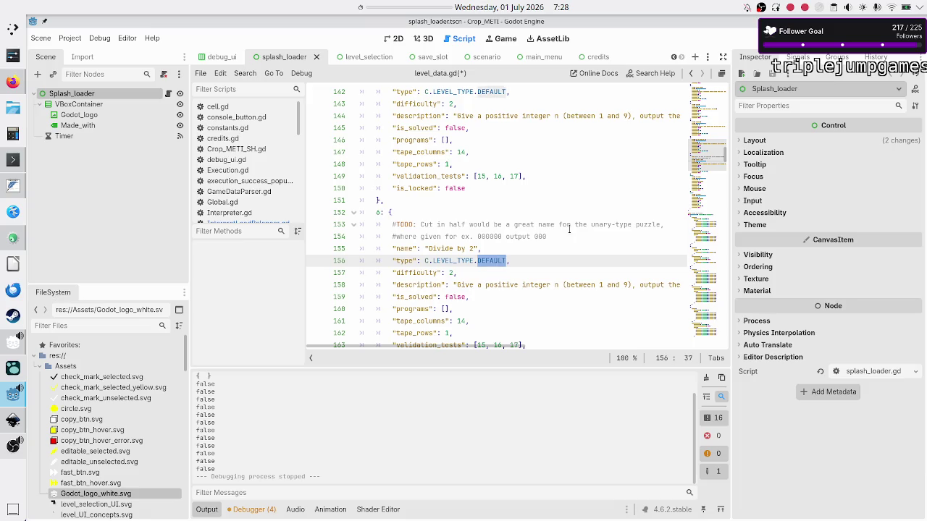
{"action": "key", "text": "End"}
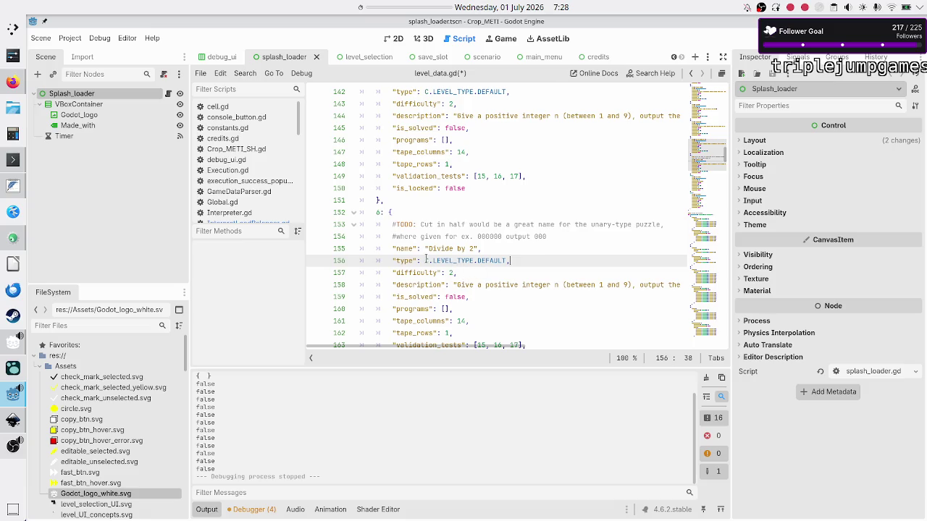
{"action": "left_click_drag", "start_coordinate": [426, 260], "coordinate": [474, 260]}
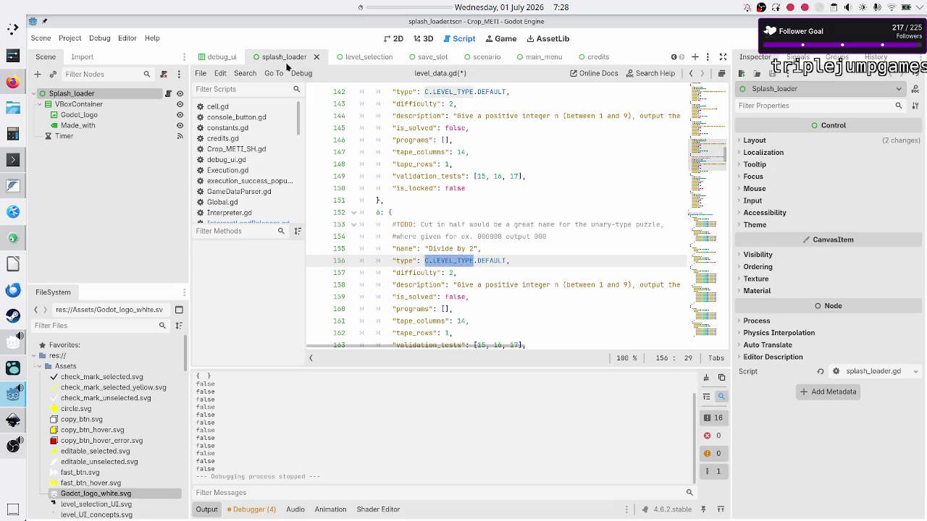
{"action": "left_click", "coordinate": [257, 72]}
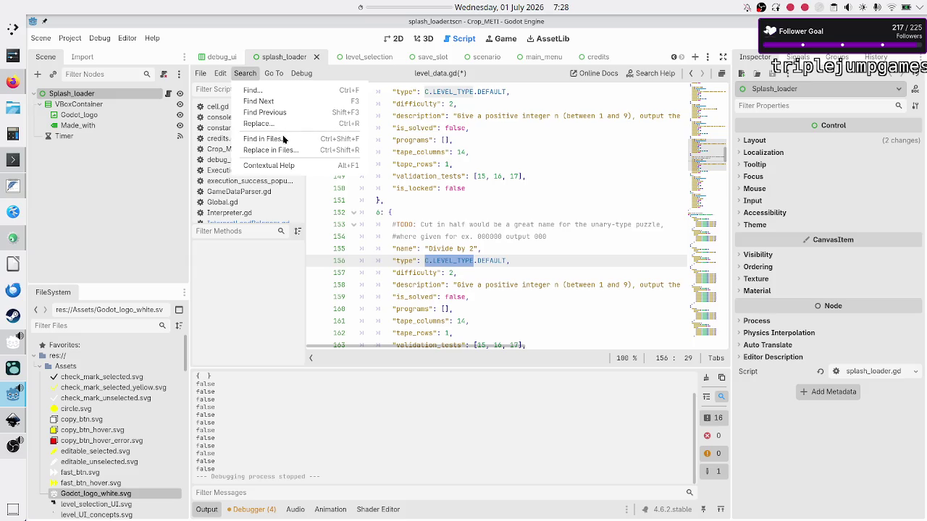
Find C.LEVEL_TYPE in all scripts and open its line-98 use in InterpretLoadBalancer.gd.
{"action": "left_click", "coordinate": [270, 137]}
{"action": "left_click", "coordinate": [466, 310]}
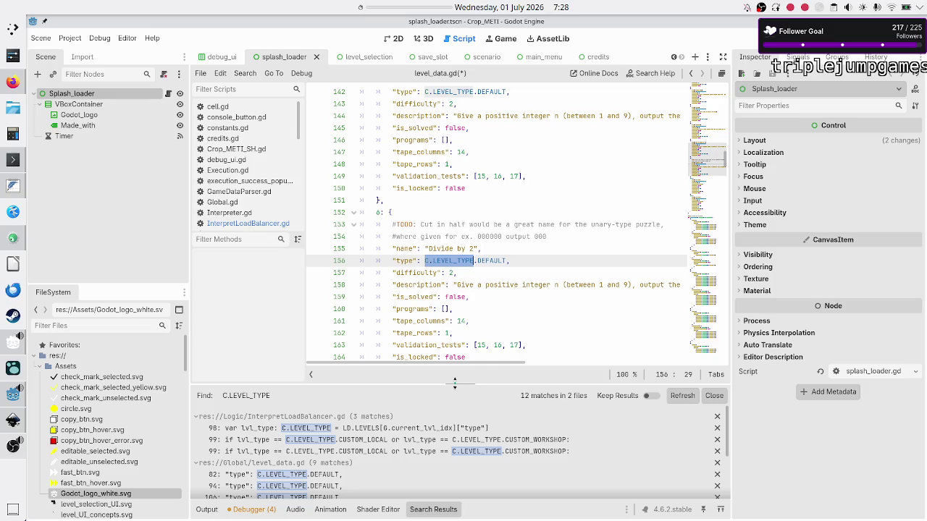
{"action": "left_click_drag", "start_coordinate": [455, 384], "coordinate": [475, 251]}
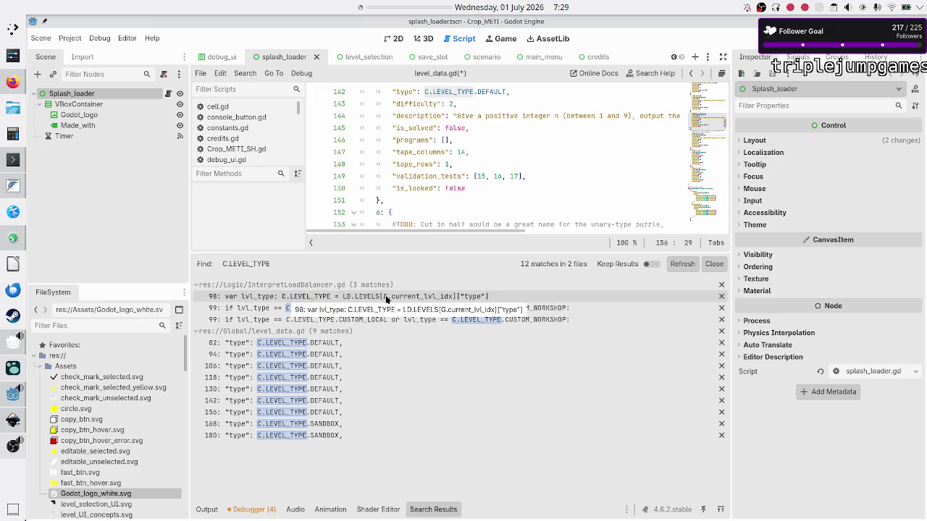
{"action": "left_click", "coordinate": [419, 297]}
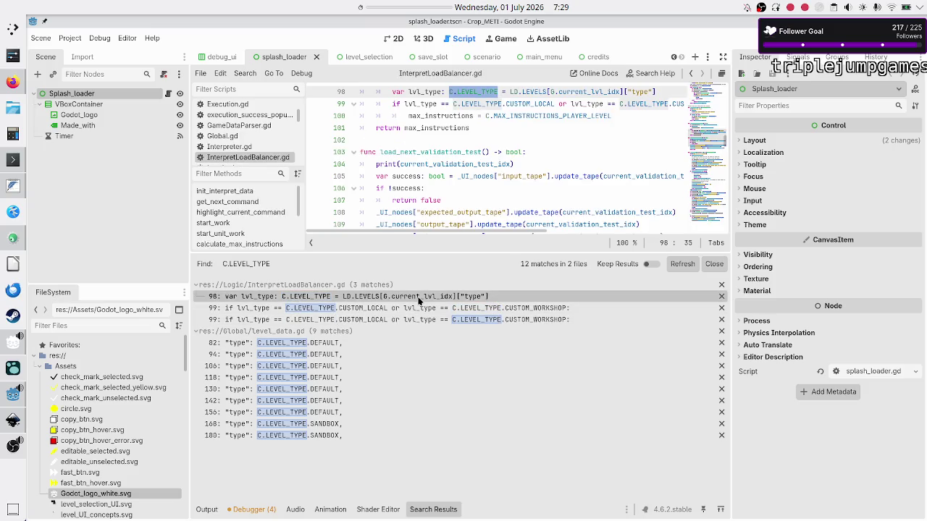
{"action": "left_click", "coordinate": [370, 307]}
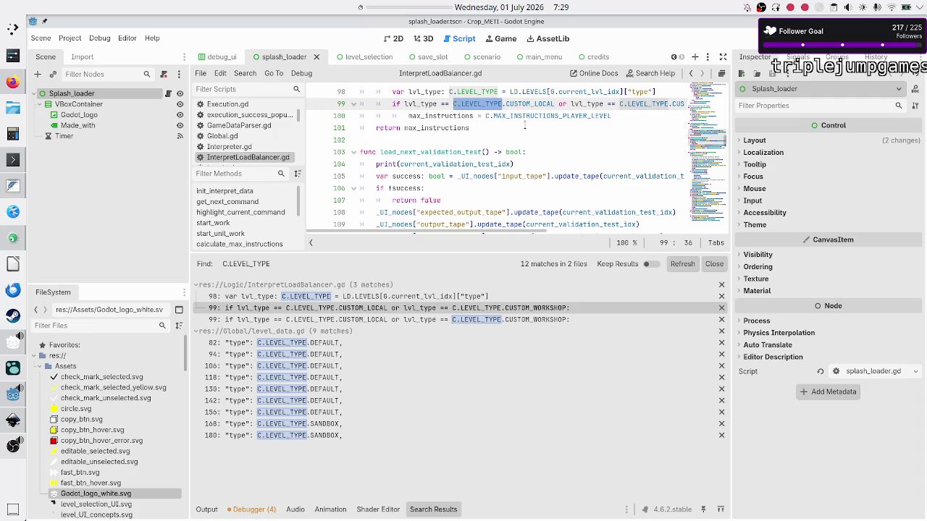
{"action": "scroll", "coordinate": [512, 119], "scroll_direction": "up", "scroll_amount": 2}
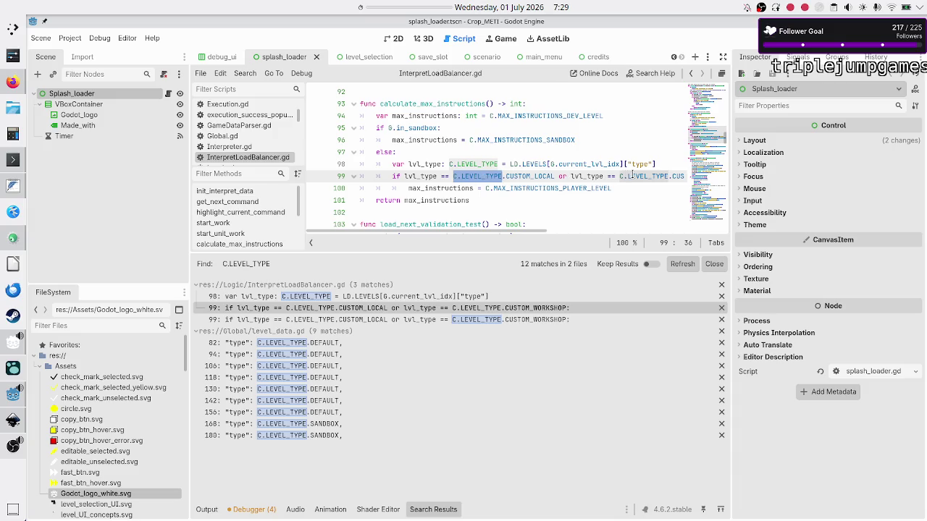
{"action": "scroll", "coordinate": [630, 174], "scroll_direction": "right", "scroll_amount": 5}
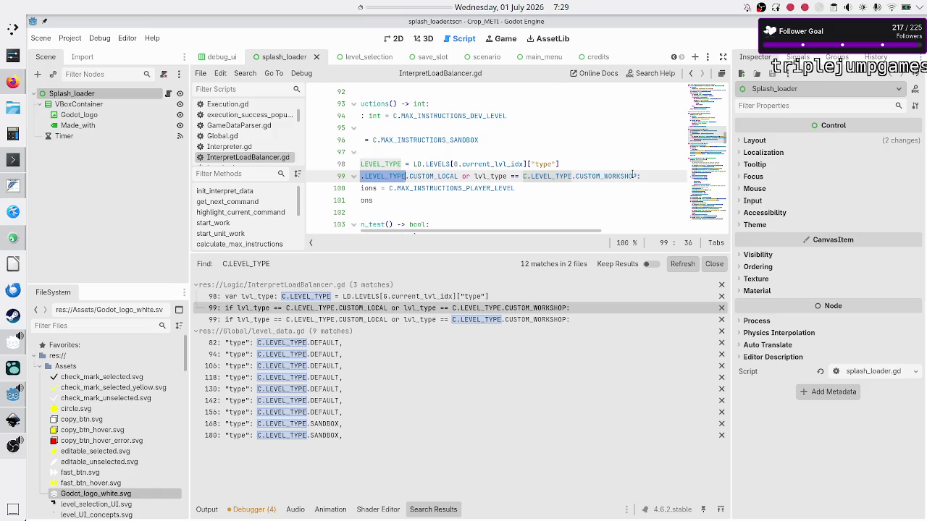
{"action": "scroll", "coordinate": [632, 175], "scroll_direction": "left", "scroll_amount": 5}
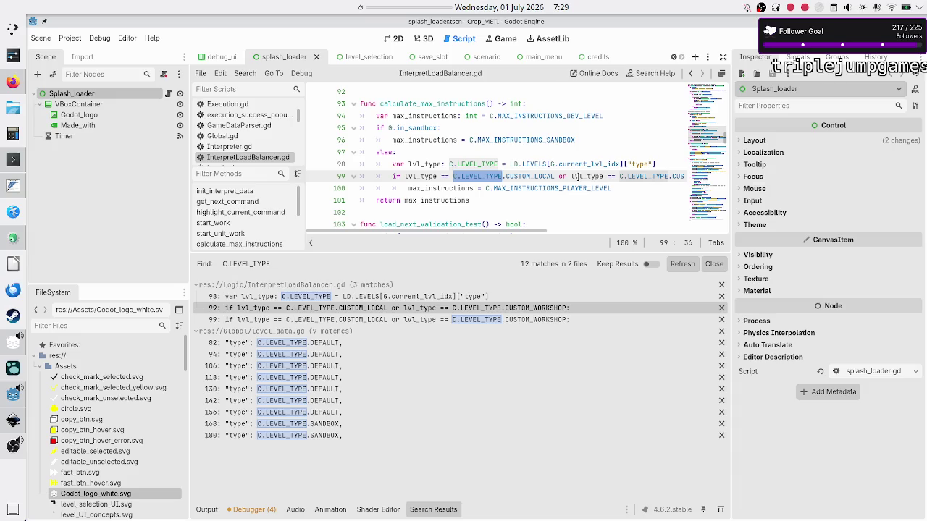
{"action": "mouse_move", "coordinate": [578, 176]}
{"action": "left_click", "coordinate": [418, 318]}
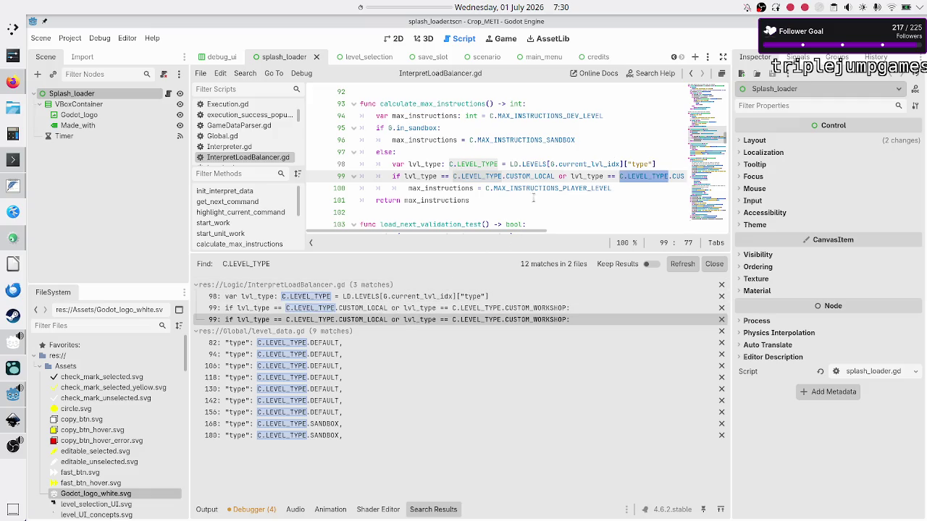
{"action": "scroll", "coordinate": [565, 182], "scroll_direction": "right", "scroll_amount": 5}
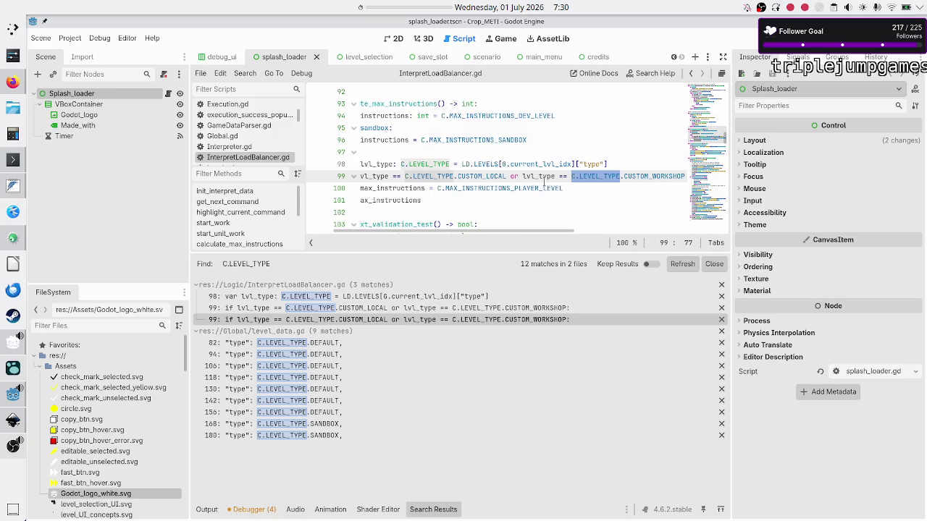
{"action": "scroll", "coordinate": [544, 182], "scroll_direction": "left", "scroll_amount": 3}
{"action": "scroll", "coordinate": [544, 182], "scroll_direction": "right", "scroll_amount": 2}
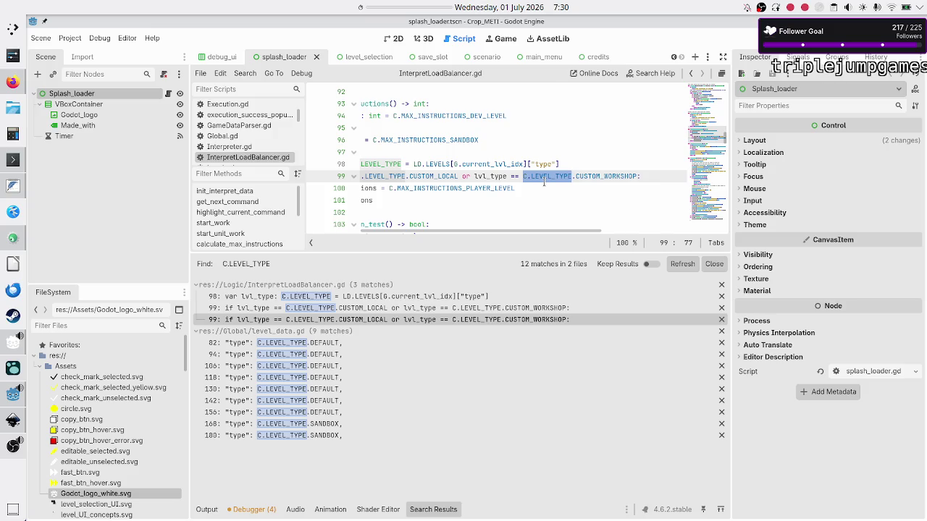
{"action": "scroll", "coordinate": [544, 182], "scroll_direction": "right", "scroll_amount": 2}
{"action": "scroll", "coordinate": [544, 182], "scroll_direction": "left", "scroll_amount": 2}
{"action": "scroll", "coordinate": [544, 182], "scroll_direction": "right", "scroll_amount": 2}
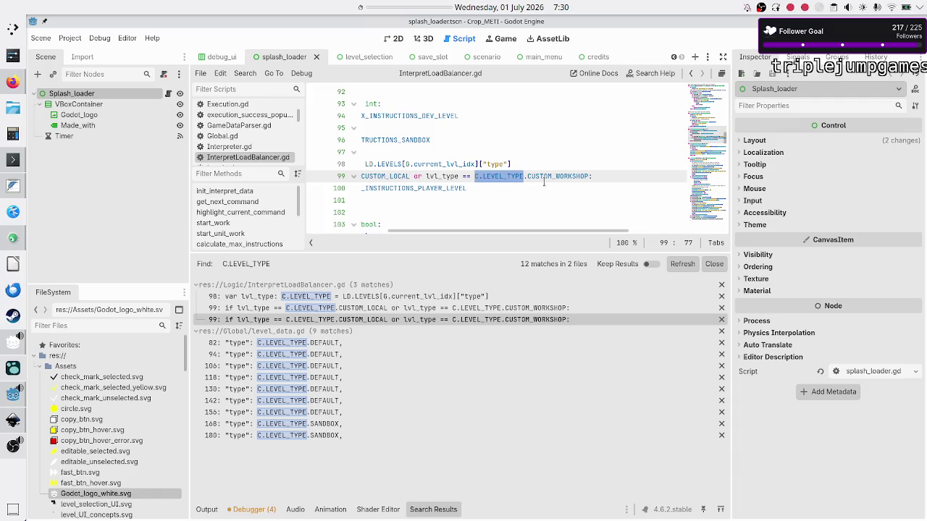
{"action": "scroll", "coordinate": [544, 183], "scroll_direction": "left", "scroll_amount": 4}
{"action": "left_click", "coordinate": [572, 187]}
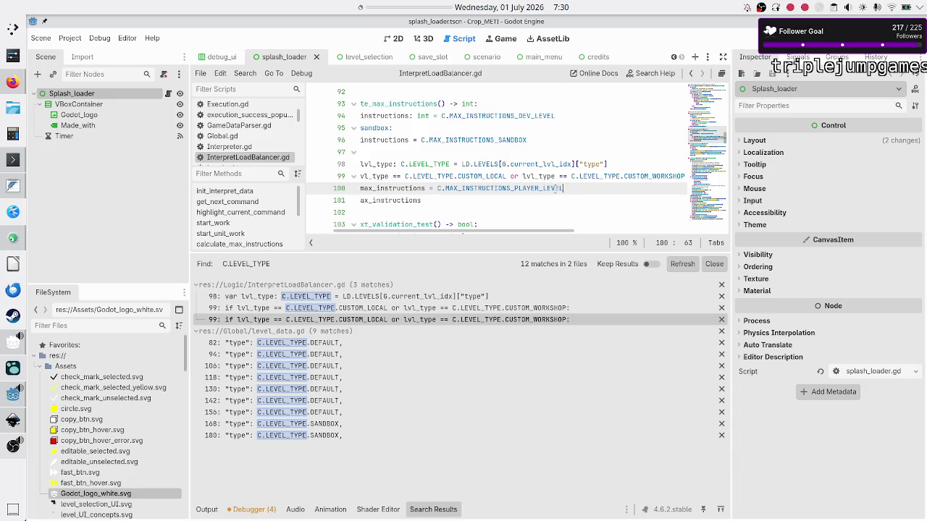
{"action": "double_click", "coordinate": [518, 189]}
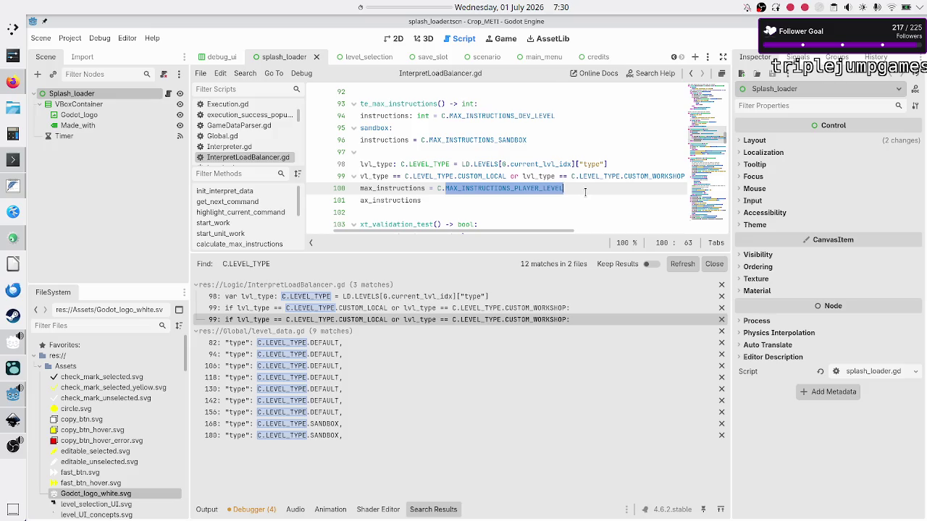
{"action": "scroll", "coordinate": [583, 191], "scroll_direction": "left", "scroll_amount": 2}
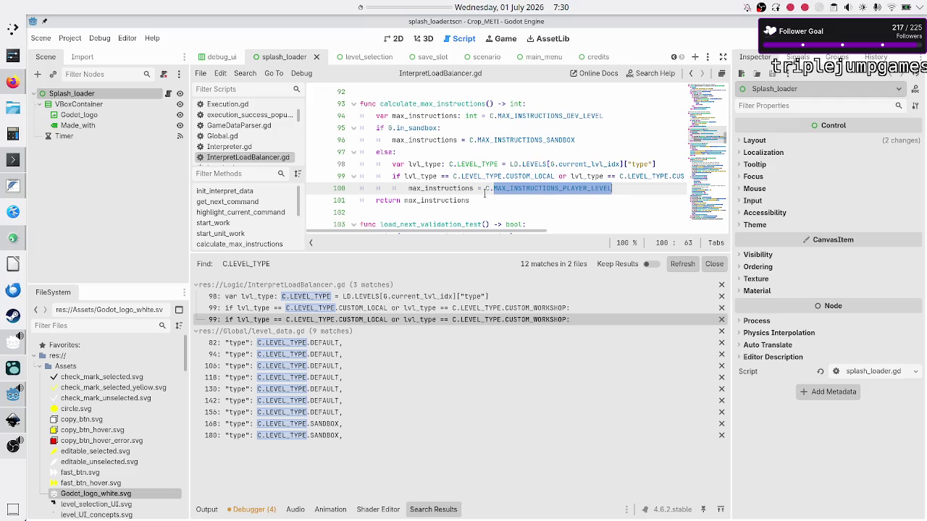
{"action": "left_click", "coordinate": [455, 188]}
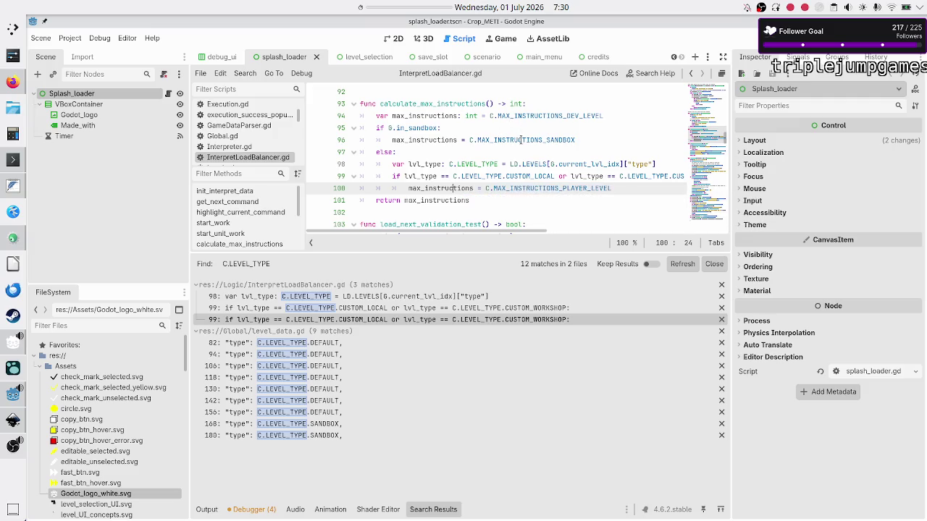
{"action": "mouse_move", "coordinate": [521, 140]}
{"action": "double_click", "coordinate": [560, 115]}
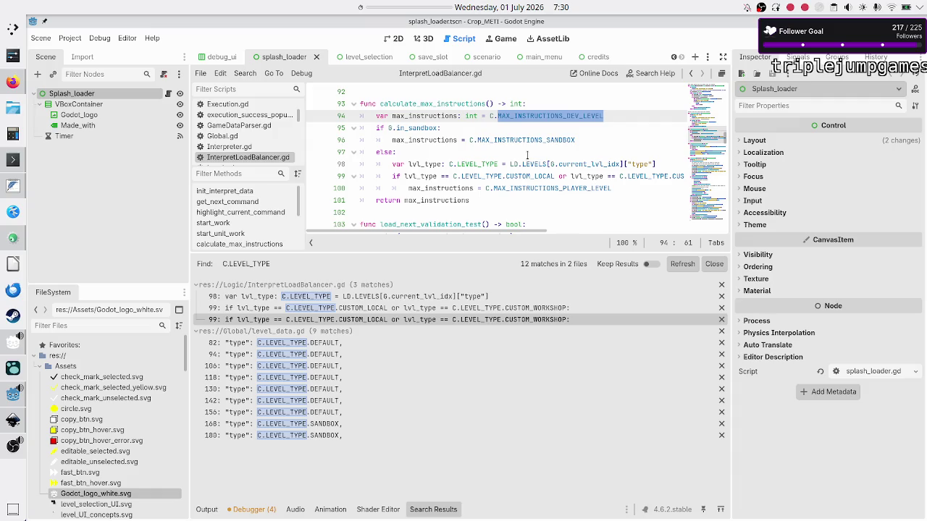
{"action": "double_click", "coordinate": [435, 188]}
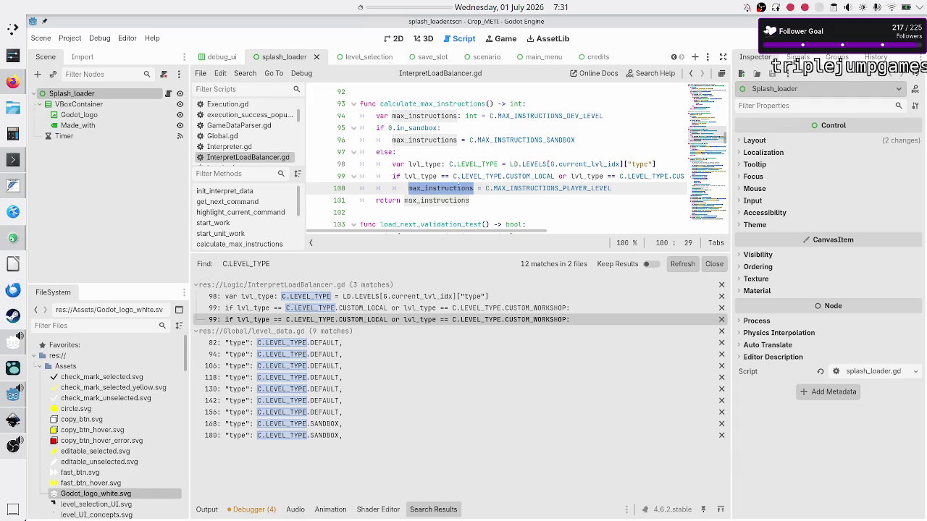
{"action": "double_click", "coordinate": [529, 176]}
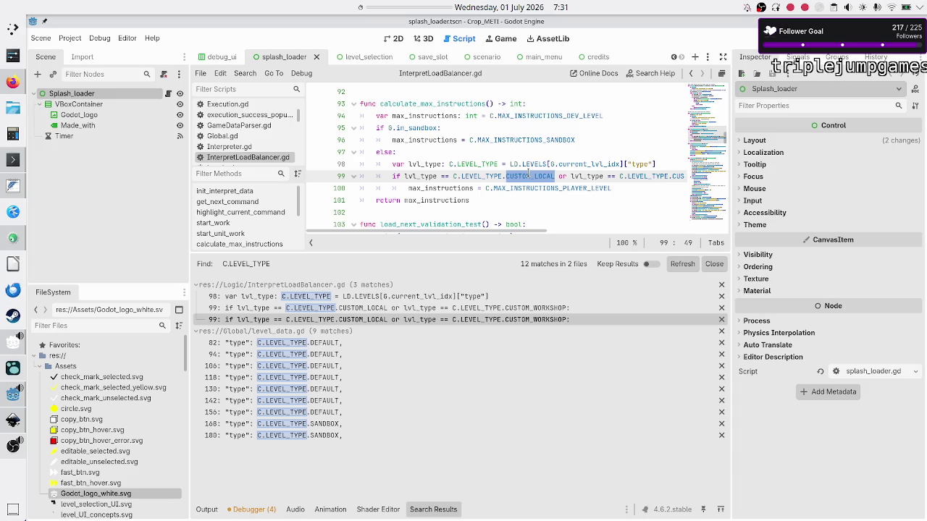
{"action": "double_click", "coordinate": [439, 188]}
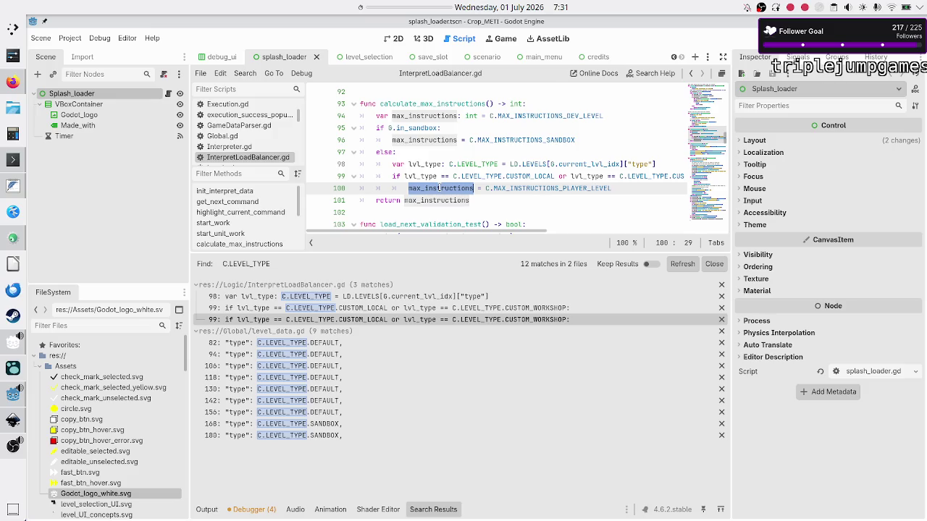
{"action": "mouse_move", "coordinate": [533, 178]}
{"action": "mouse_move", "coordinate": [561, 139]}
{"action": "mouse_move", "coordinate": [481, 178]}
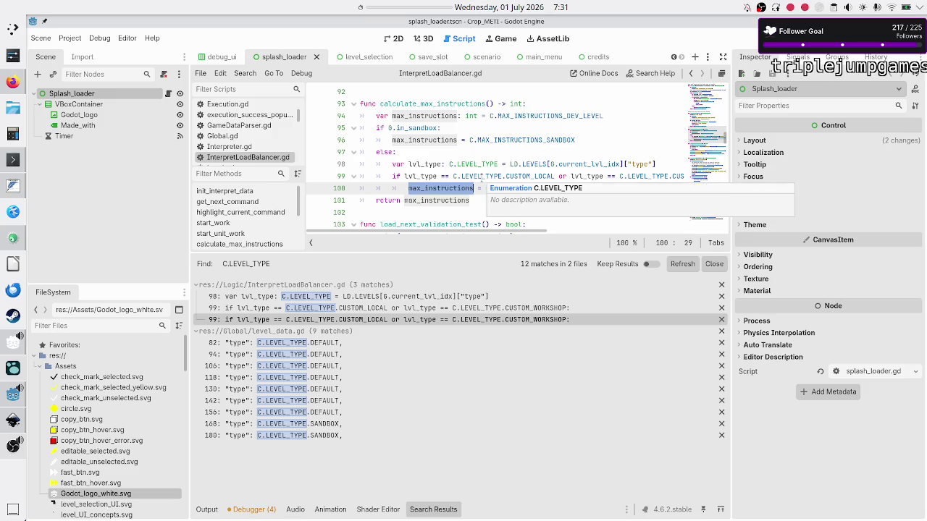
{"action": "scroll", "coordinate": [485, 176], "scroll_direction": "right", "scroll_amount": 3}
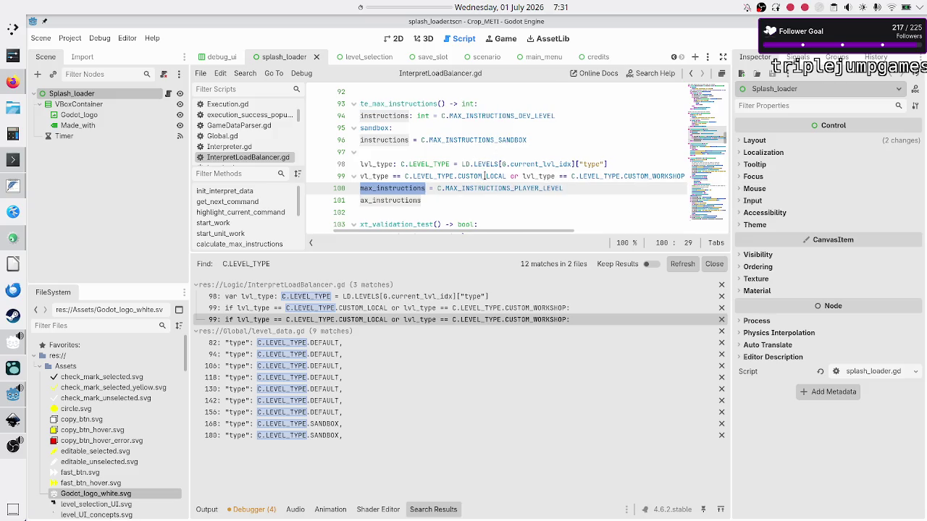
{"action": "scroll", "coordinate": [484, 176], "scroll_direction": "left", "scroll_amount": 3}
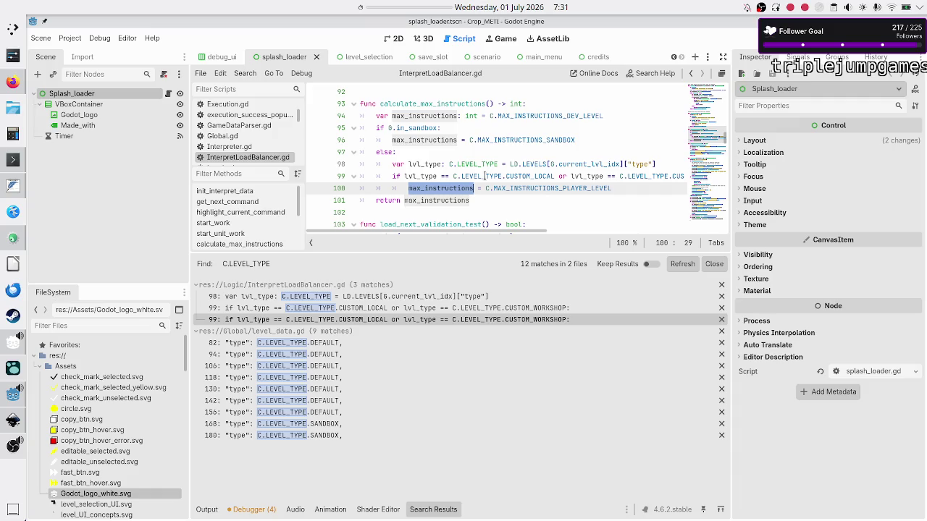
{"action": "left_click", "coordinate": [485, 176]}
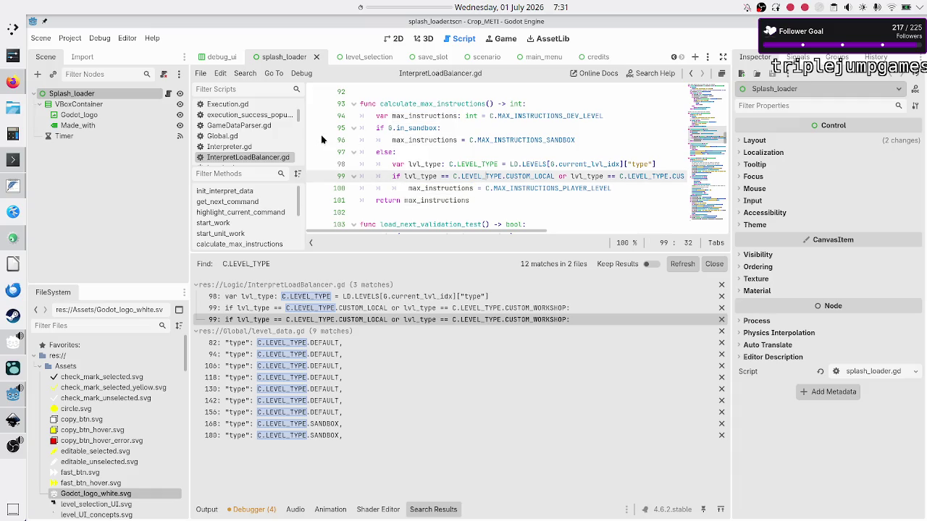
{"action": "scroll", "coordinate": [258, 130], "scroll_direction": "up", "scroll_amount": 3}
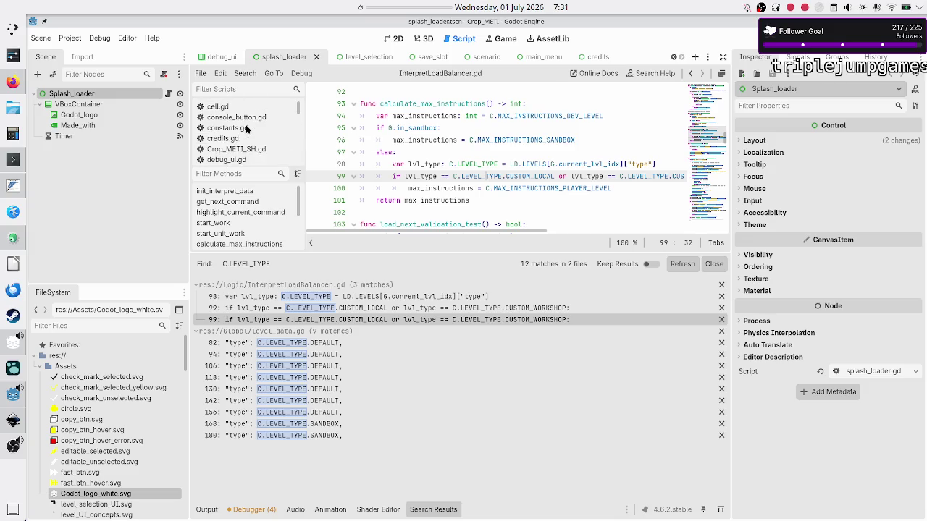
{"action": "left_click", "coordinate": [246, 127]}
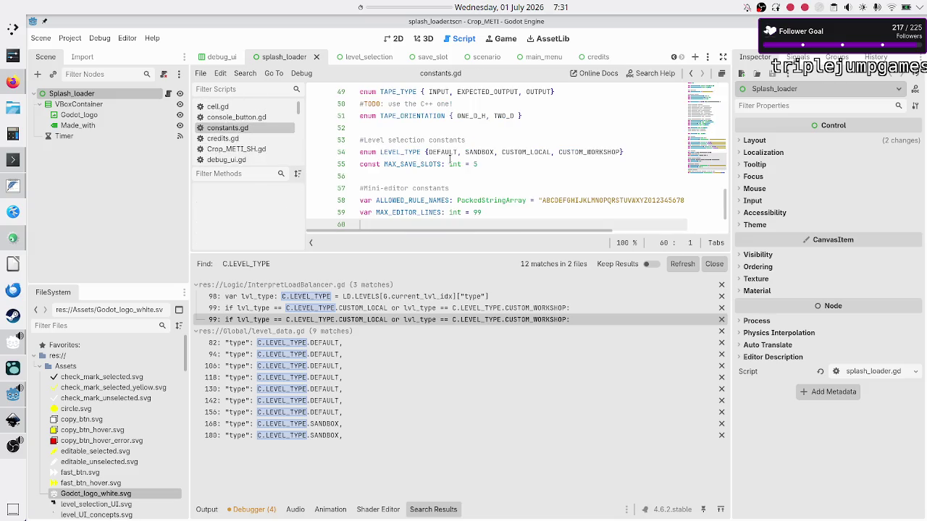
Add DEFAULT_CONTRIBUTION after DEFAULT in the LEVEL_TYPE enum on line 54.
{"action": "left_click", "coordinate": [474, 152]}
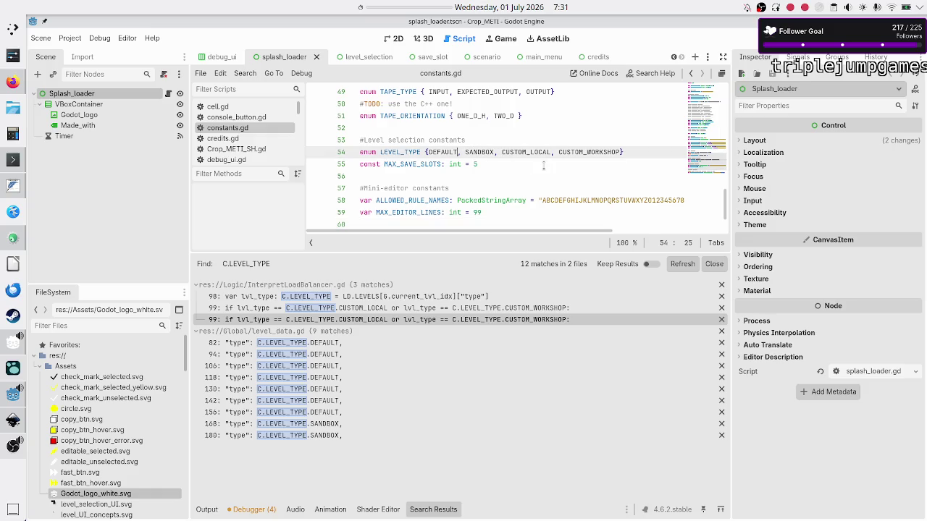
{"action": "key", "text": "shift+Left"}
{"action": "key", "text": "shift+Left"}
{"action": "key", "text": "shift+Left"}
{"action": "key", "text": "Right"}
{"action": "type", "text": "DEFAULT_"}
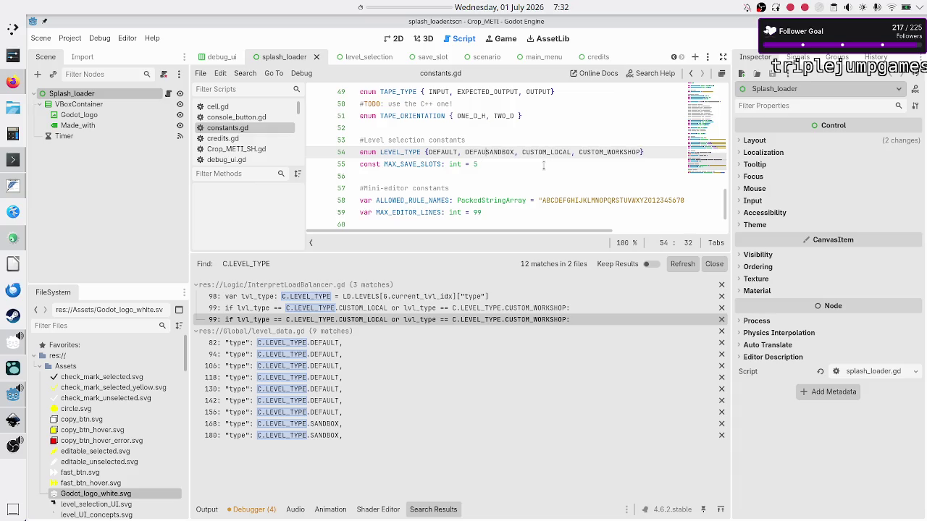
{"action": "type", "text": "CONTRIBU"}
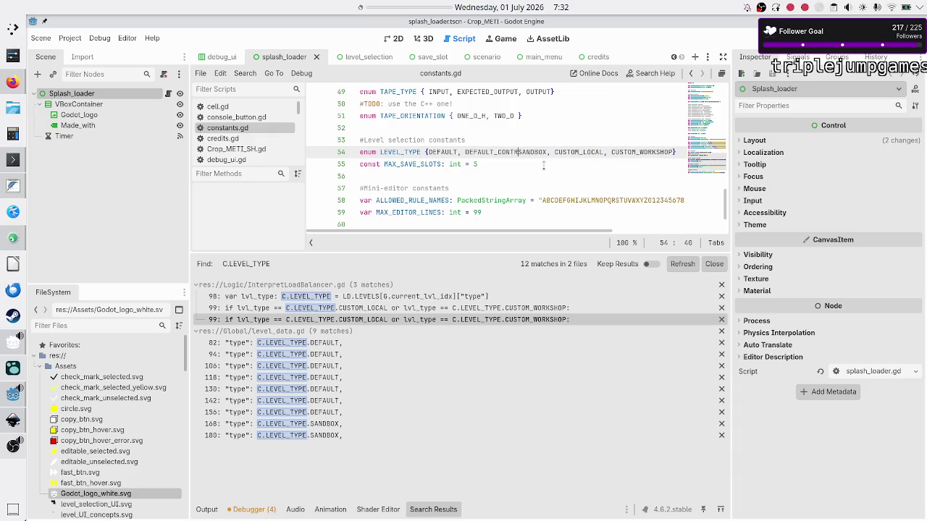
{"action": "type", "text": "TION,"}
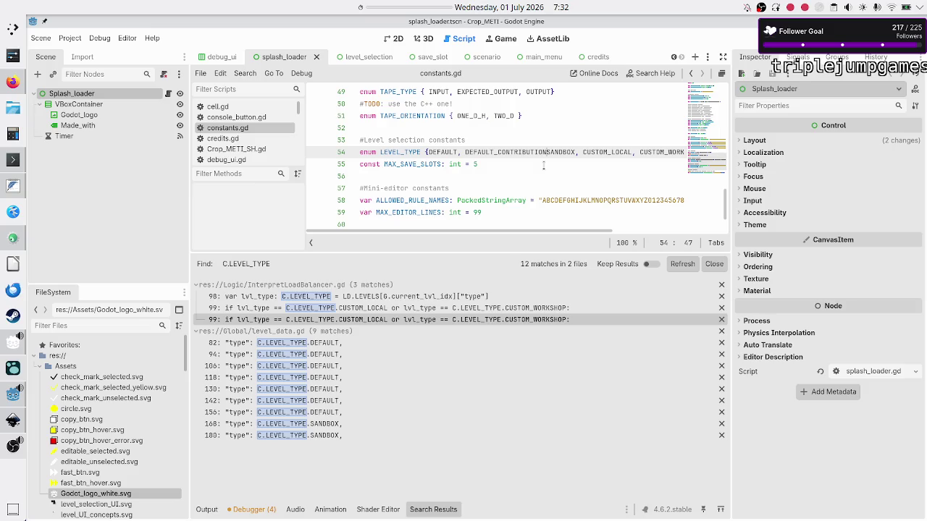
Review the CUSTOM_LOCAL and CUSTOM_WORKSHOP enum entries, then save constants.gd.
{"action": "key", "text": "Right"}
{"action": "key", "text": "Right"}
{"action": "key", "text": "Right"}
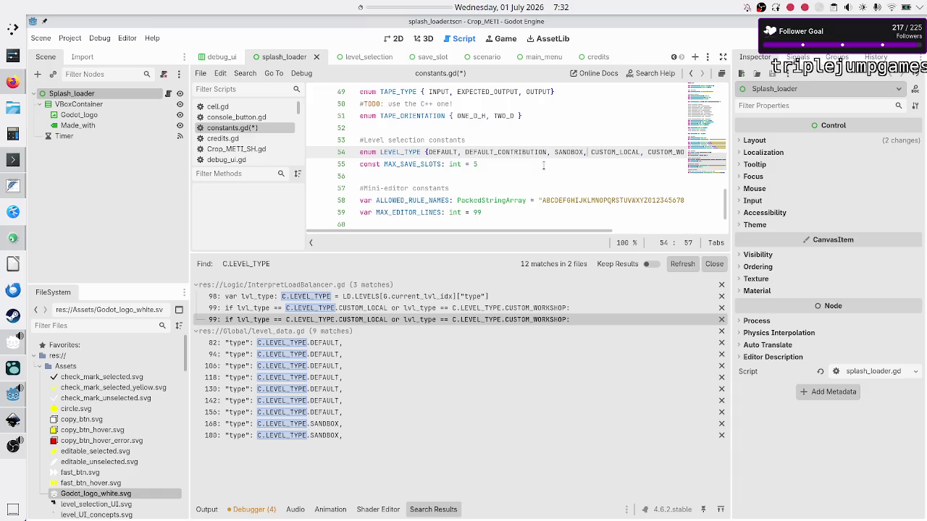
{"action": "key", "text": "shift+Right"}
{"action": "key", "text": "shift+Right"}
{"action": "key", "text": "shift+Right"}
{"action": "key", "text": "Left"}
{"action": "key", "text": "Left"}
{"action": "key", "text": "Left"}
{"action": "key", "text": "shift+Left"}
{"action": "key", "text": "shift+Left"}
{"action": "key", "text": "shift+Left"}
{"action": "key", "text": "Right"}
{"action": "key", "text": "shift+Right"}
{"action": "key", "text": "shift+Right"}
{"action": "key", "text": "shift+Right"}
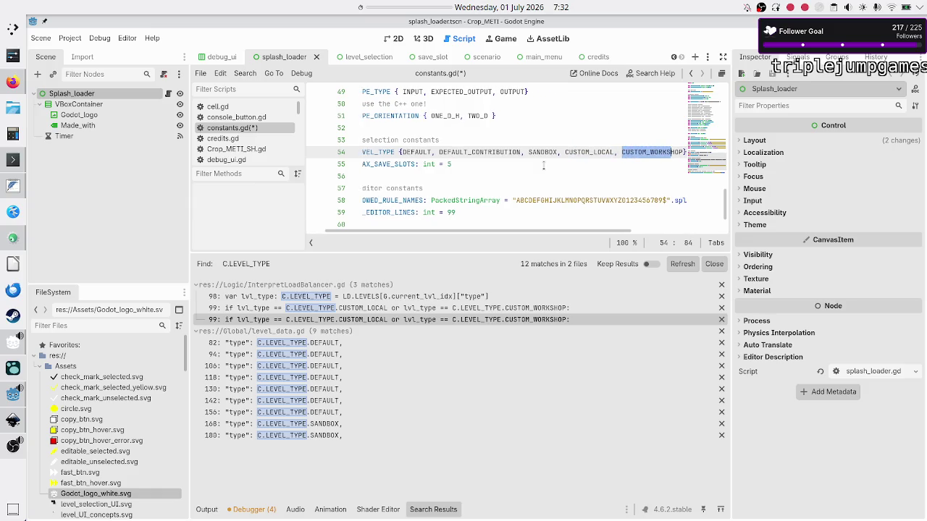
{"action": "key", "text": "shift+Right"}
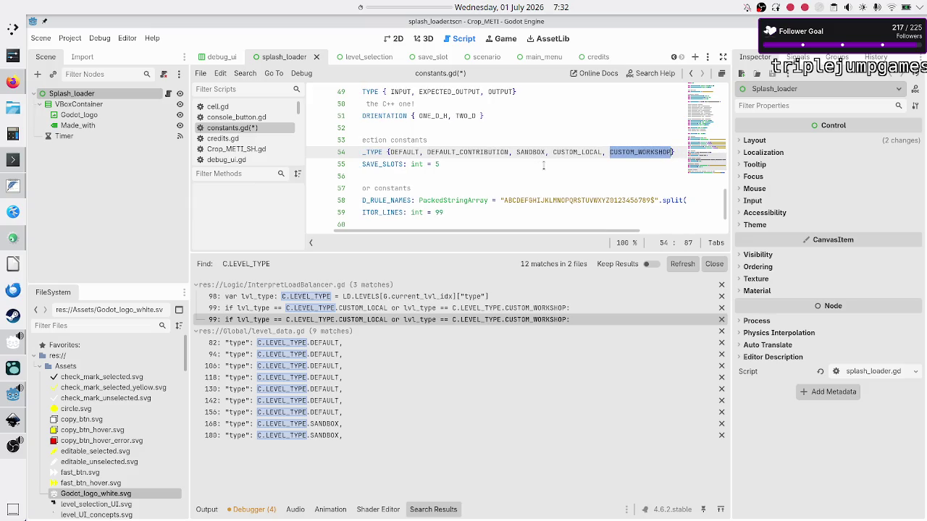
{"action": "key", "text": "Right"}
{"action": "key", "text": "shift+Left"}
{"action": "key", "text": "shift+Left"}
{"action": "key", "text": "shift+Left"}
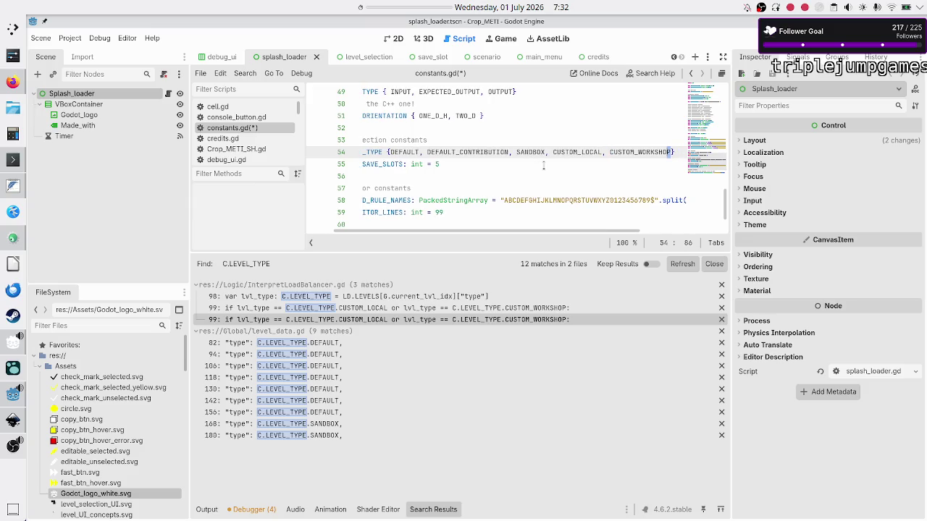
{"action": "key", "text": "shift+Left"}
{"action": "key", "text": "shift+Left"}
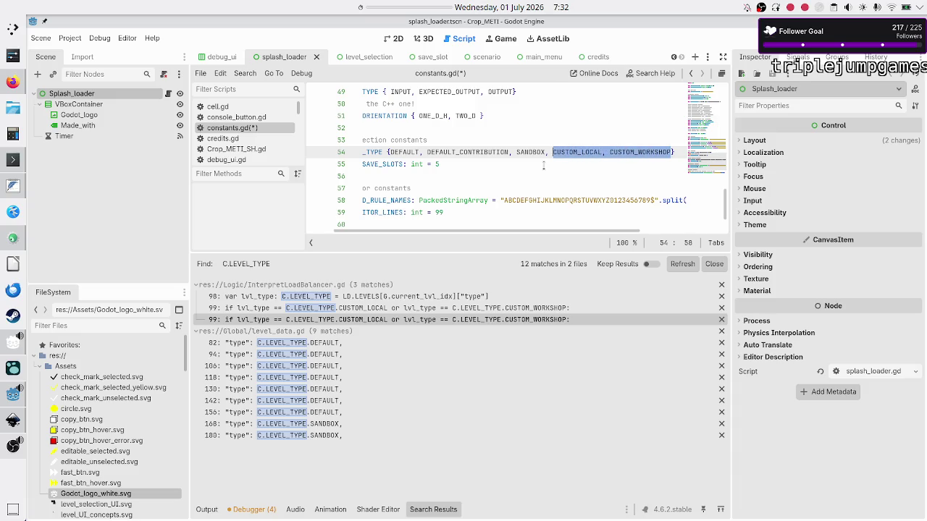
{"action": "key", "text": "Home"}
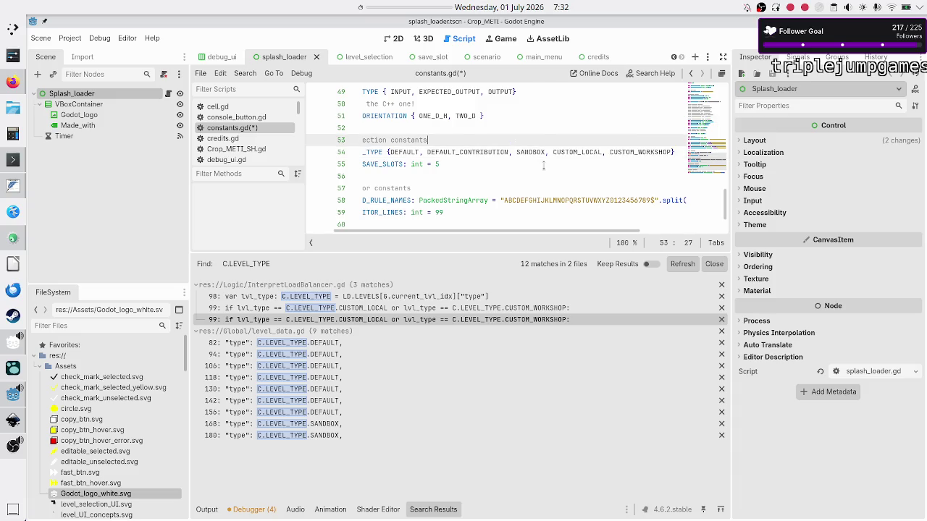
{"action": "key", "text": "ctrl+s"}
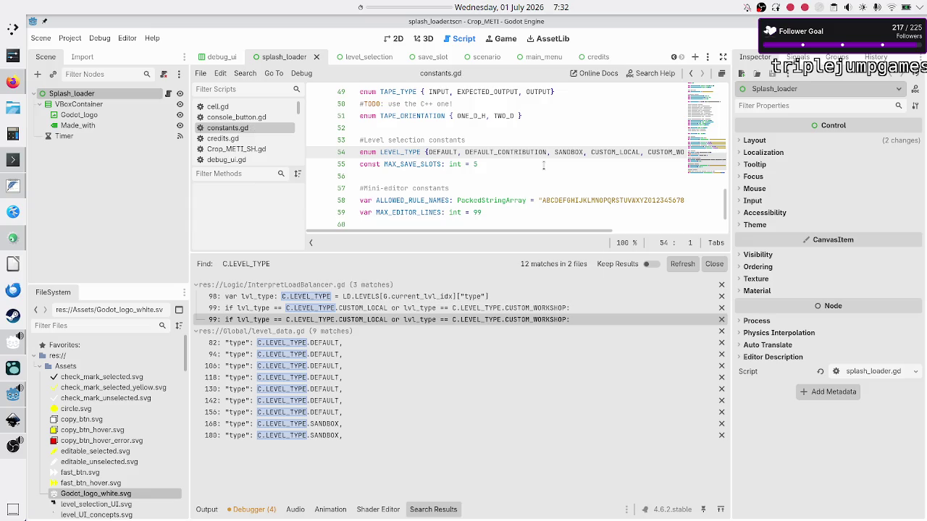
Add a lvl_type == C.LEVEL_TYPE.DEFAULT_CONTRIBUTION check to line 99's condition in InterpretLoadBalancer.gd.
{"action": "left_click", "coordinate": [410, 293]}
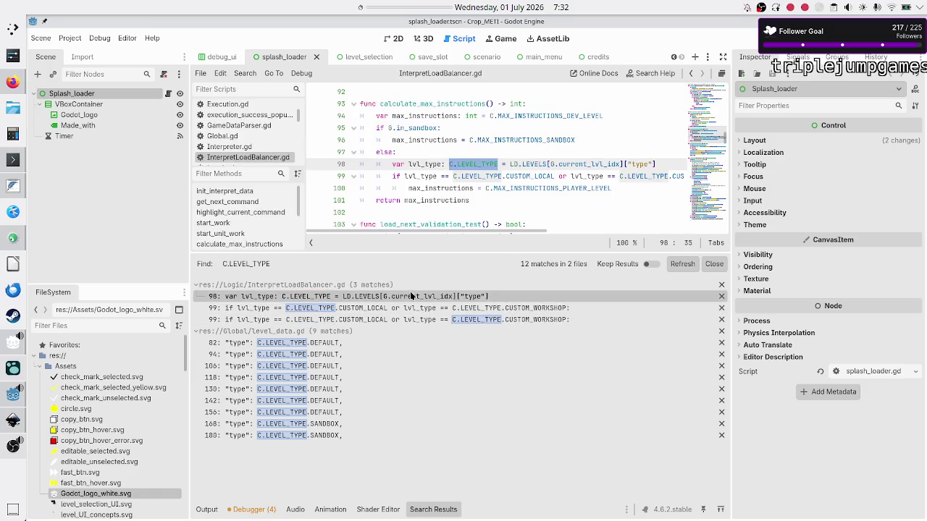
{"action": "left_click", "coordinate": [585, 136]}
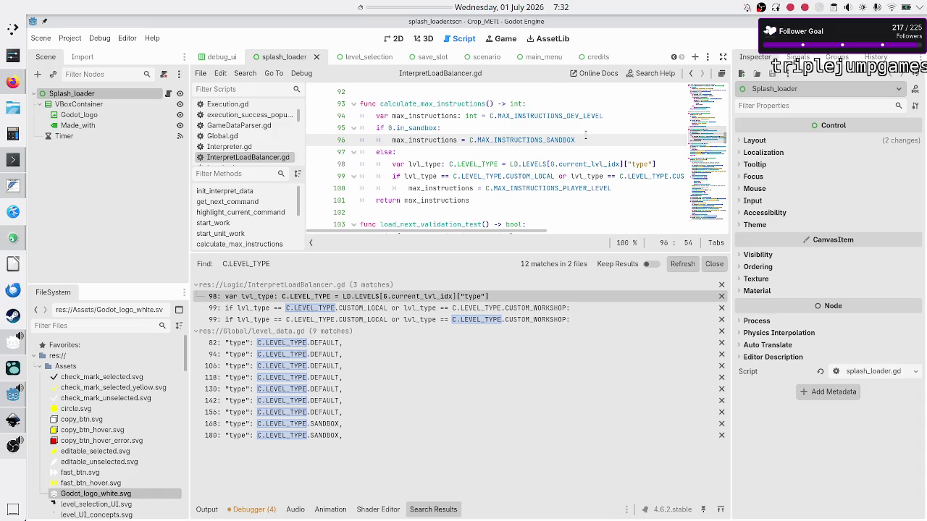
{"action": "key", "text": "Down"}
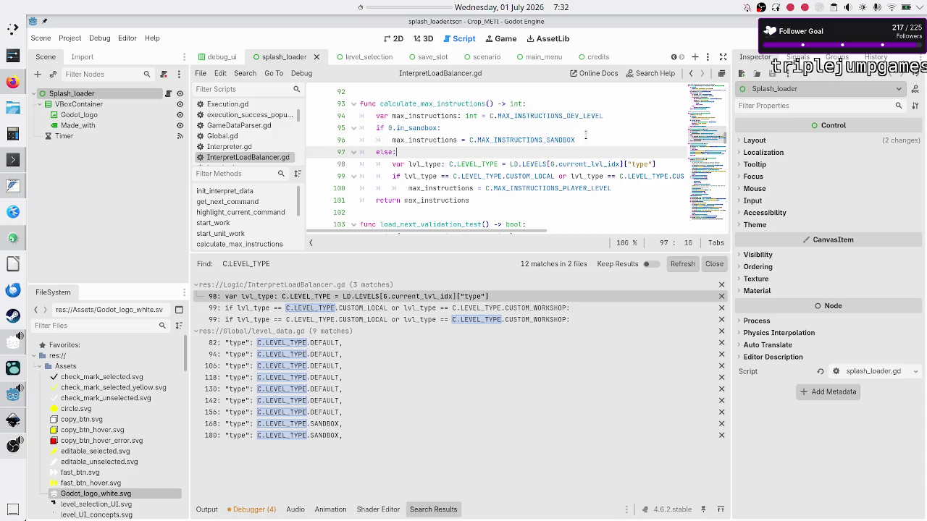
{"action": "key", "text": "Right"}
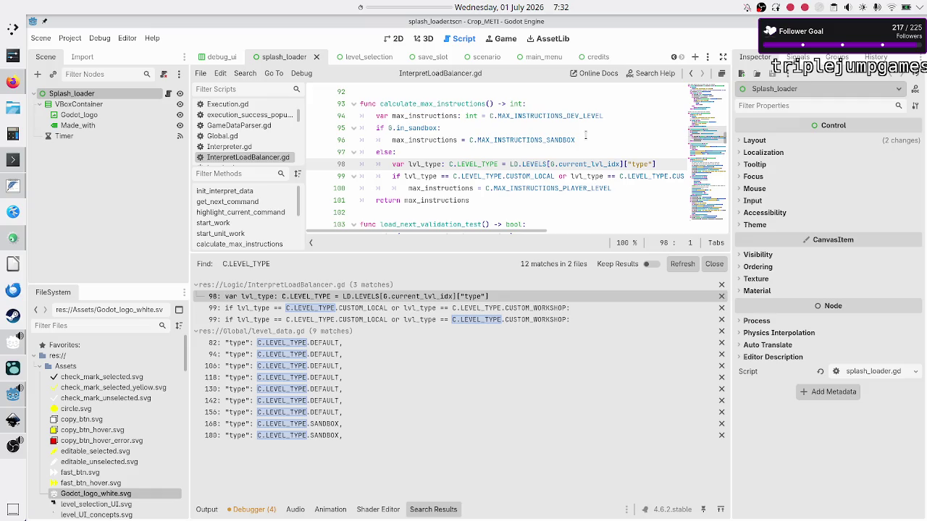
{"action": "key", "text": "Down"}
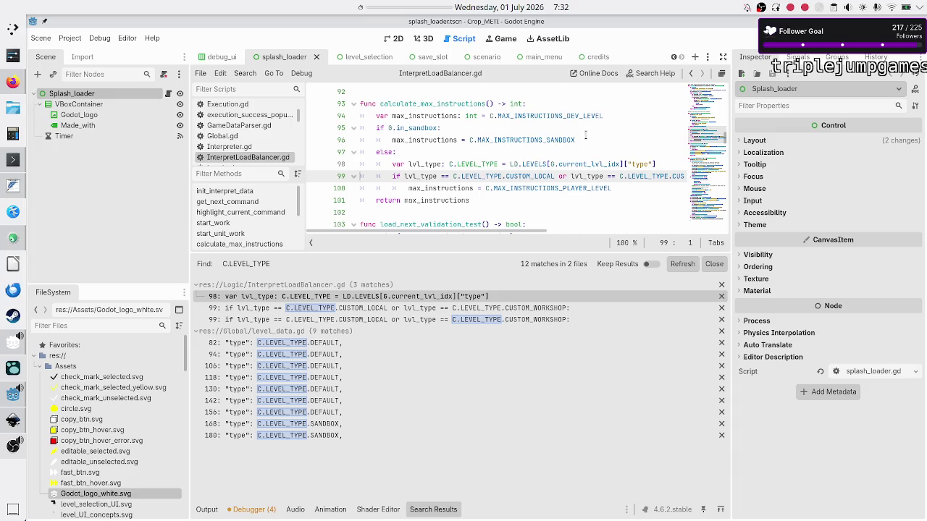
{"action": "key", "text": "Down"}
{"action": "key", "text": "Left"}
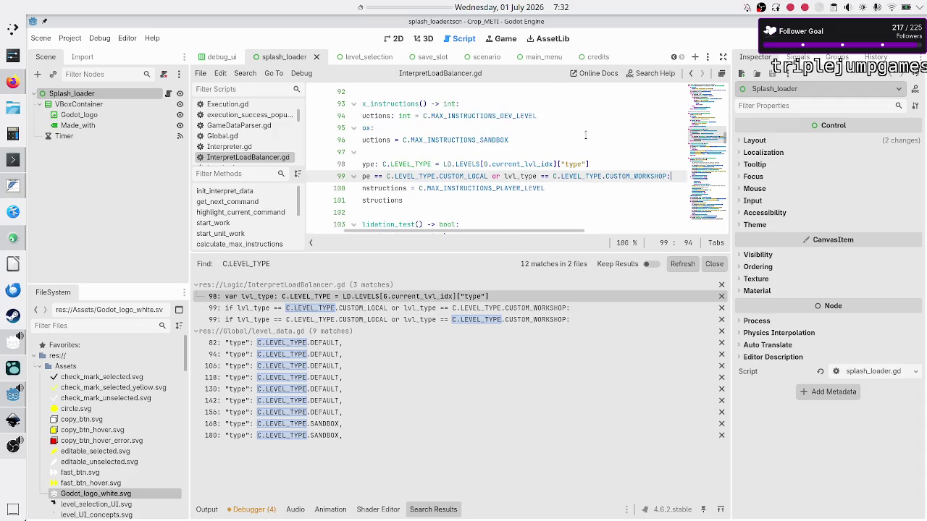
{"action": "key", "text": "Home"}
{"action": "key", "text": "Right"}
{"action": "key", "text": "Right"}
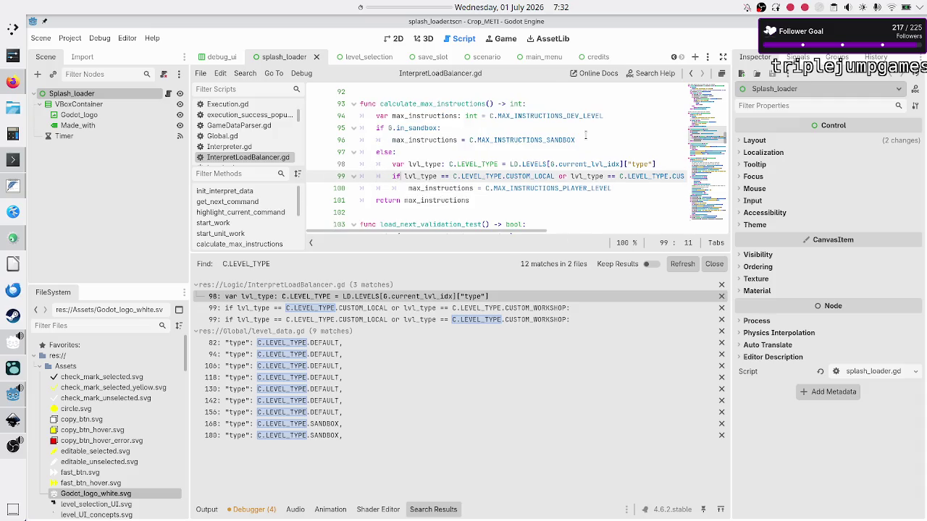
{"action": "type", "text": "or "}
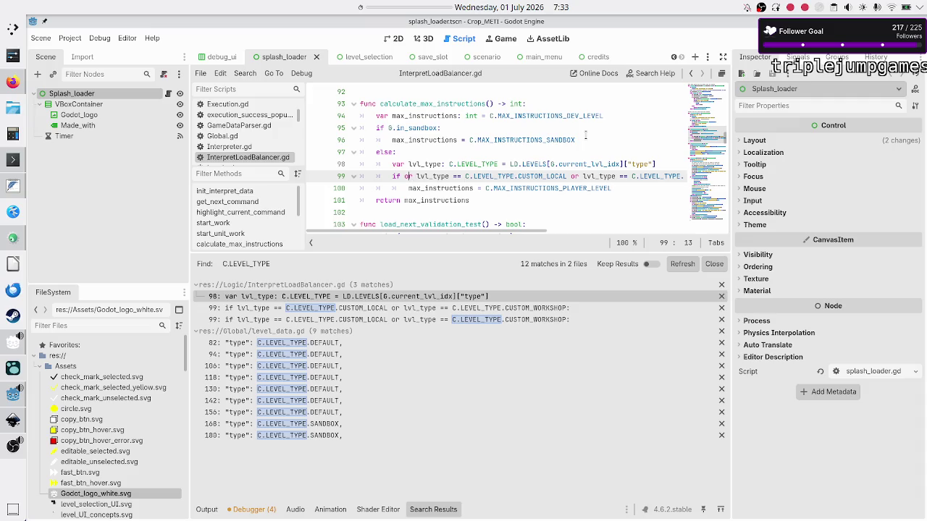
{"action": "type", "text": "lvl_t"}
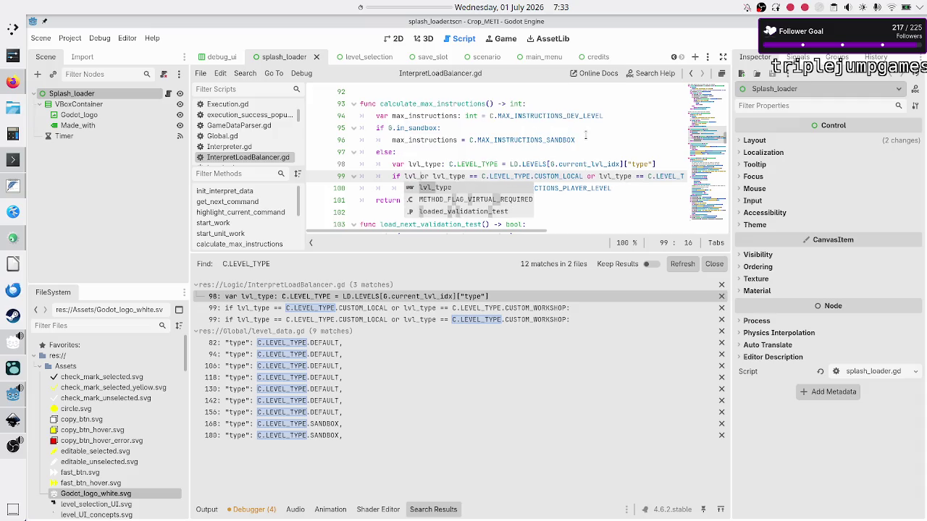
{"action": "type", "text": "ype == "}
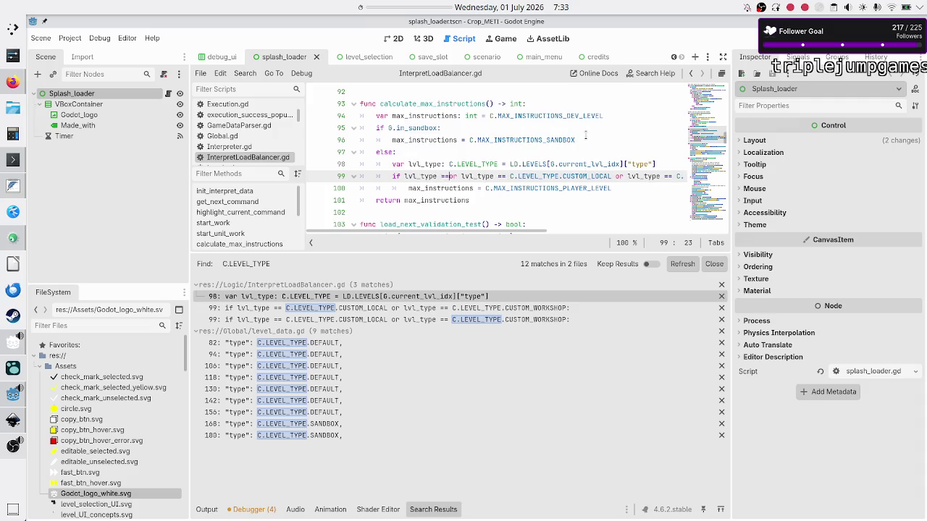
{"action": "type", "text": "C."}
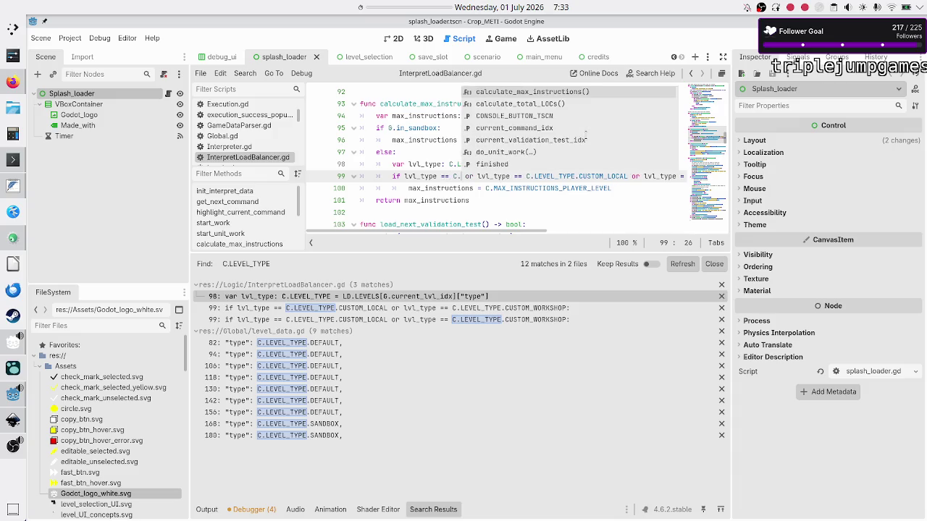
{"action": "type", "text": "LEVEL_TYPE."}
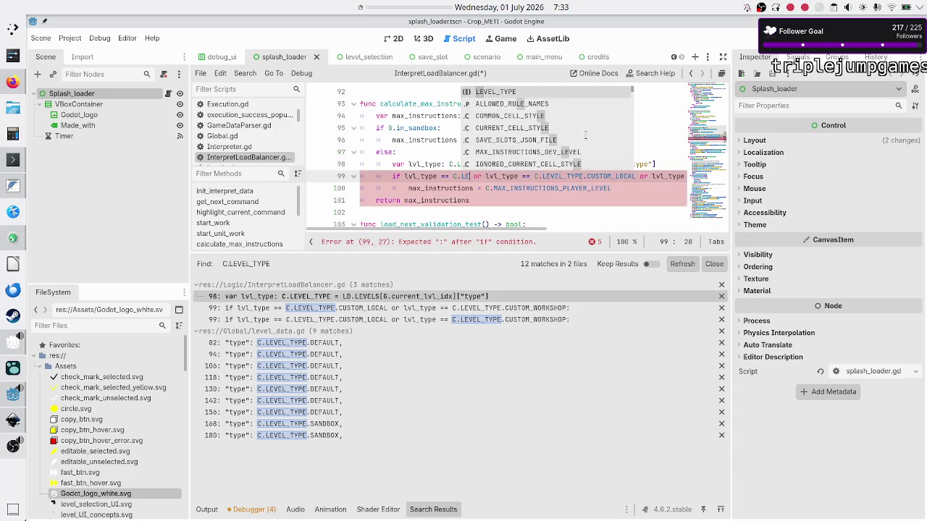
{"action": "type", "text": "DE"}
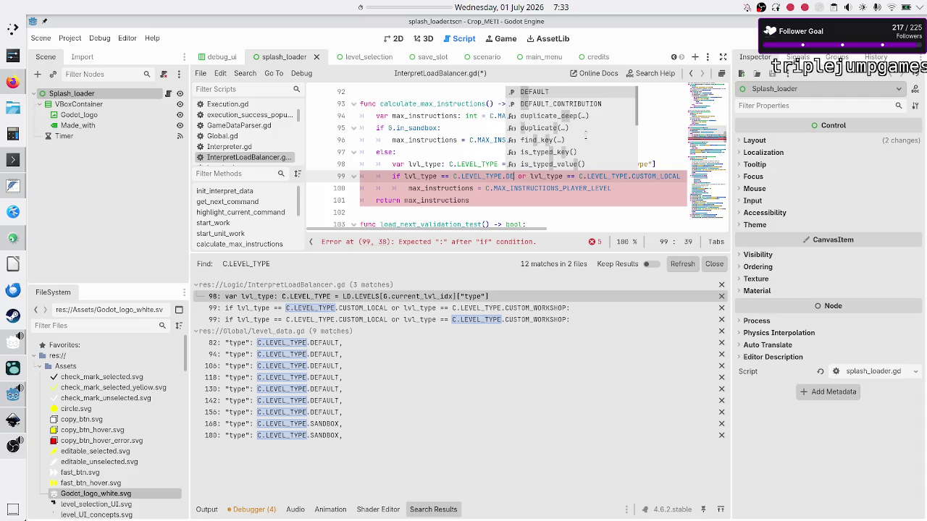
{"action": "key", "text": "Down"}
{"action": "key", "text": "Return"}
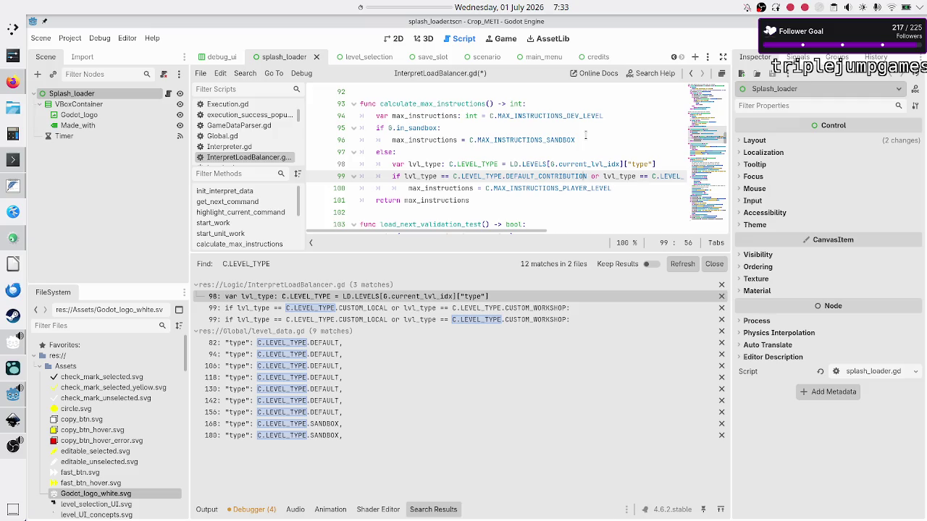
Review the edited condition and the player-level limit line, then open a new Firefox tab.
{"action": "key", "text": "shift+Right"}
{"action": "key", "text": "shift+Right"}
{"action": "key", "text": "shift+Right"}
{"action": "key", "text": "shift+Right"}
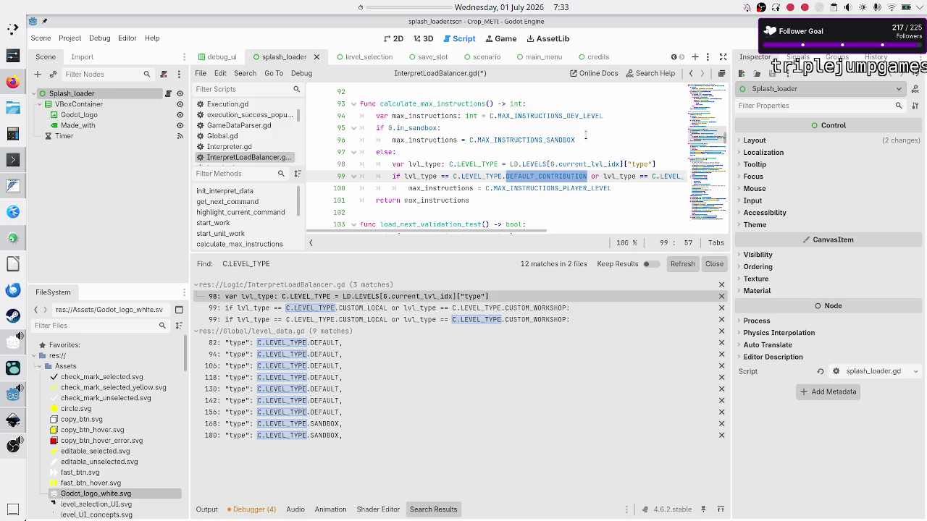
{"action": "key", "text": "Right"}
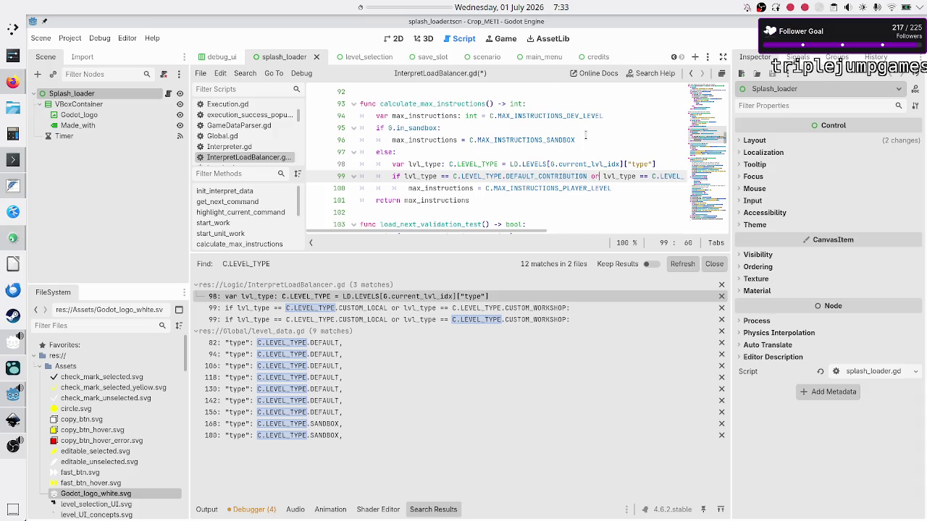
{"action": "key", "text": "Right"}
{"action": "key", "text": "Right"}
{"action": "key", "text": "Right"}
{"action": "key", "text": "shift+Left"}
{"action": "key", "text": "ctrl+shift+Left"}
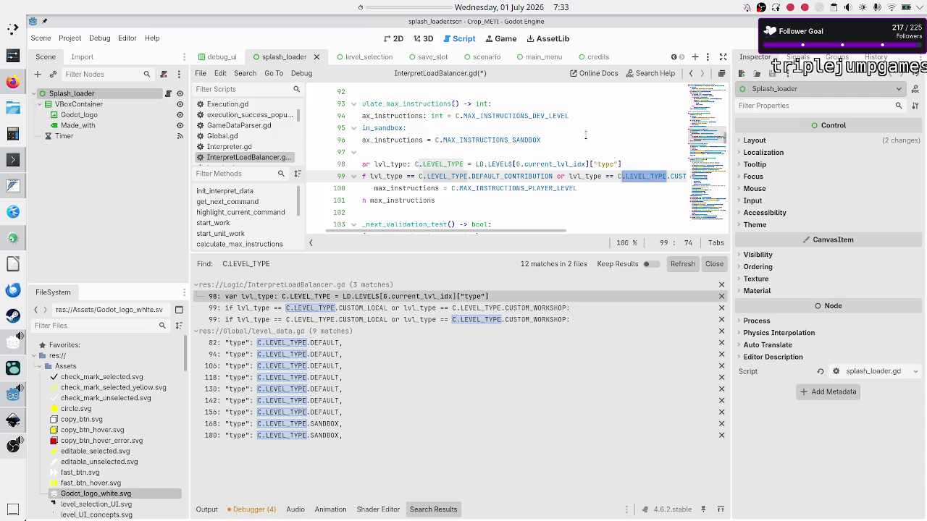
{"action": "key", "text": "Right"}
{"action": "key", "text": "Right"}
{"action": "key", "text": "Home"}
{"action": "key", "text": "Home"}
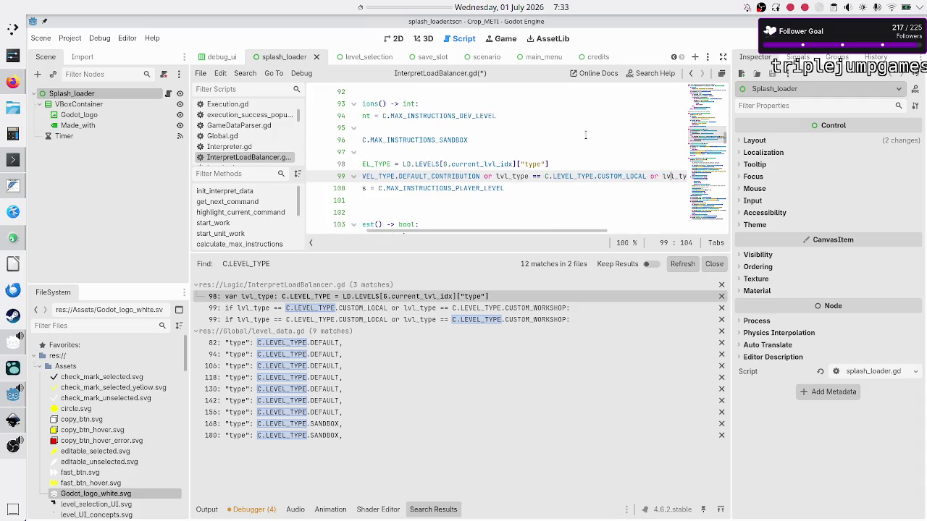
{"action": "key", "text": "Down"}
{"action": "key", "text": "shift+Right"}
{"action": "key", "text": "shift+Right"}
{"action": "key", "text": "shift+Right"}
{"action": "key", "text": "shift+Right"}
{"action": "key", "text": "shift+Right"}
{"action": "key", "text": "shift+Right"}
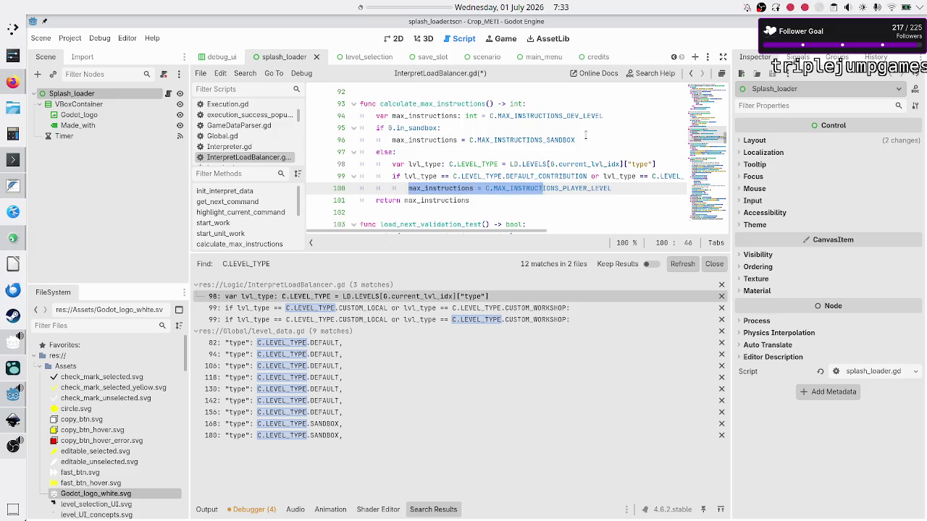
{"action": "key", "text": "shift+Right"}
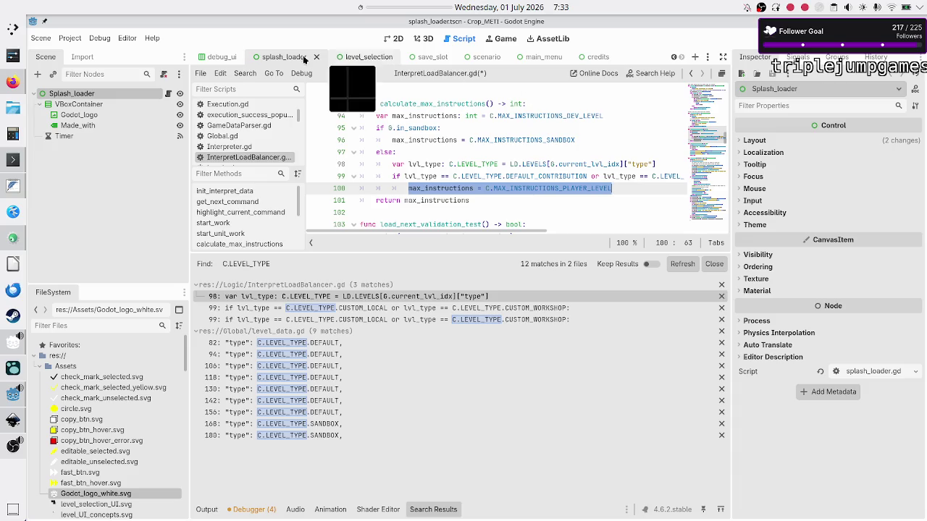
{"action": "left_click", "coordinate": [13, 82]}
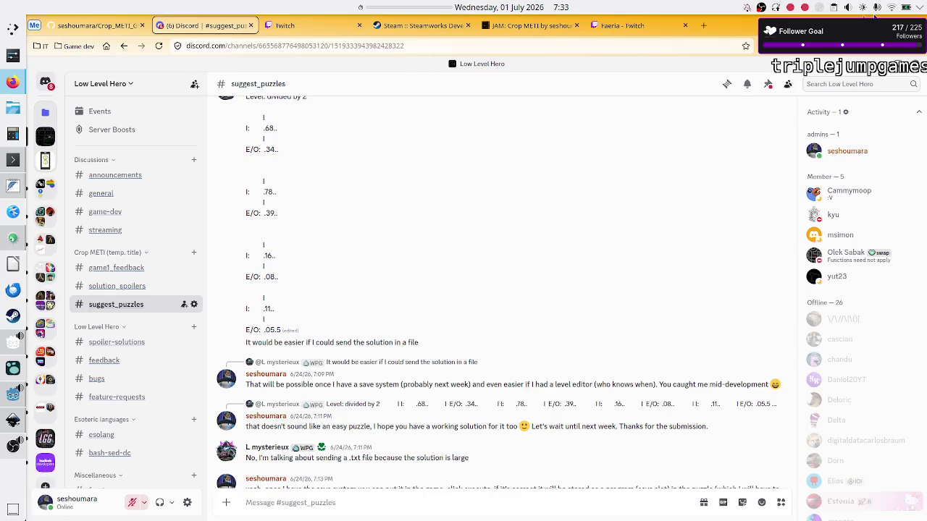
{"action": "left_click", "coordinate": [704, 26]}
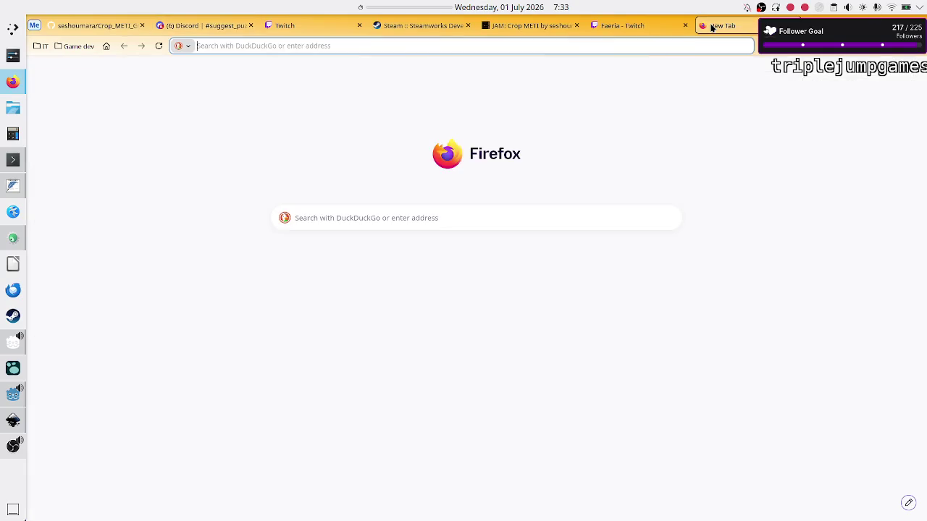
Search 'reluctant synonym', open the Merriam-Webster thesaurus entry, then return to the Discord tab.
{"action": "type", "text": "reti"}
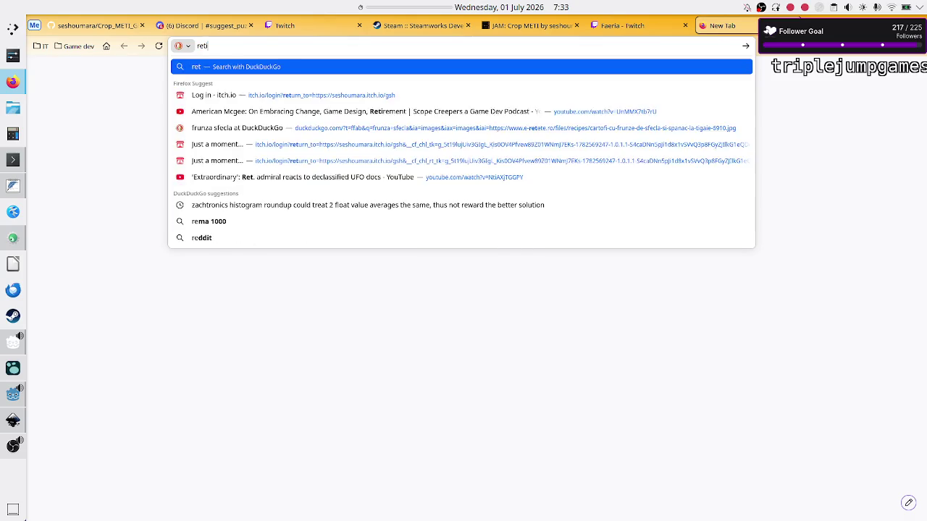
{"action": "type", "text": "n"}
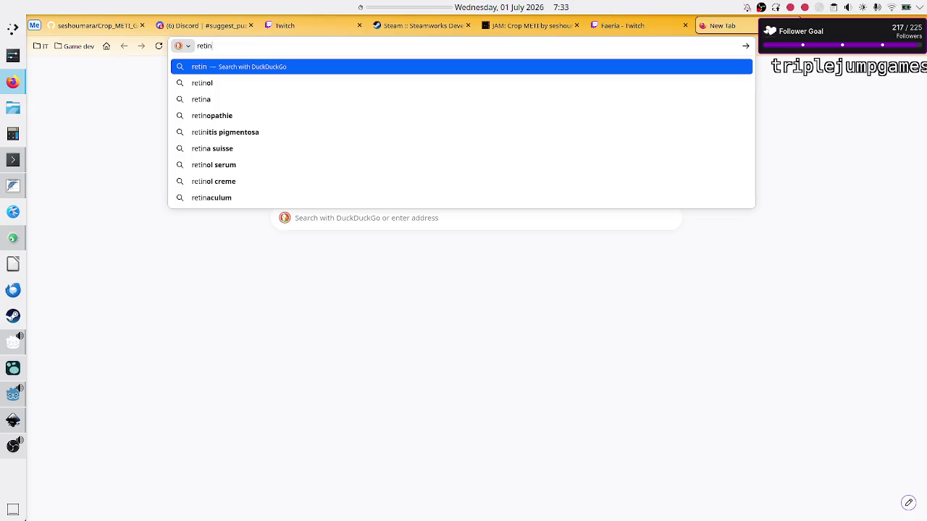
{"action": "key", "text": "BackSpace"}
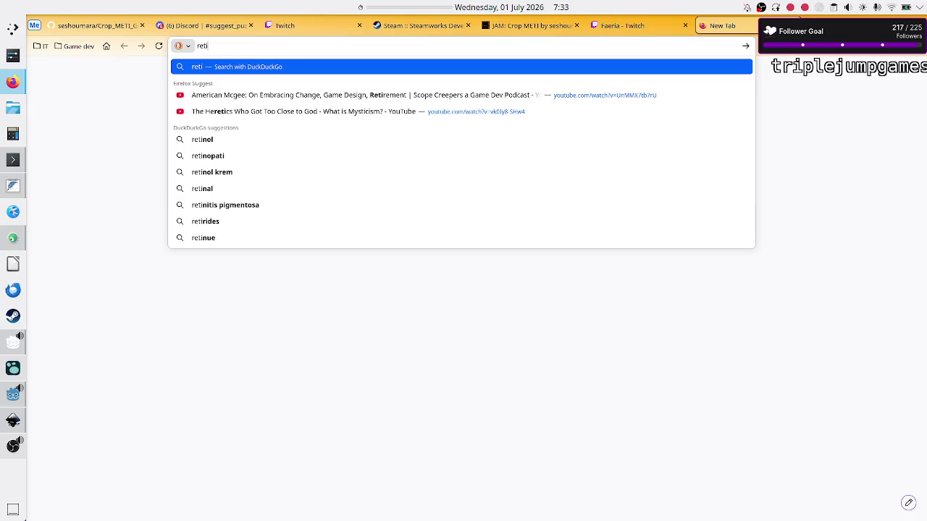
{"action": "type", "text": "ncy"}
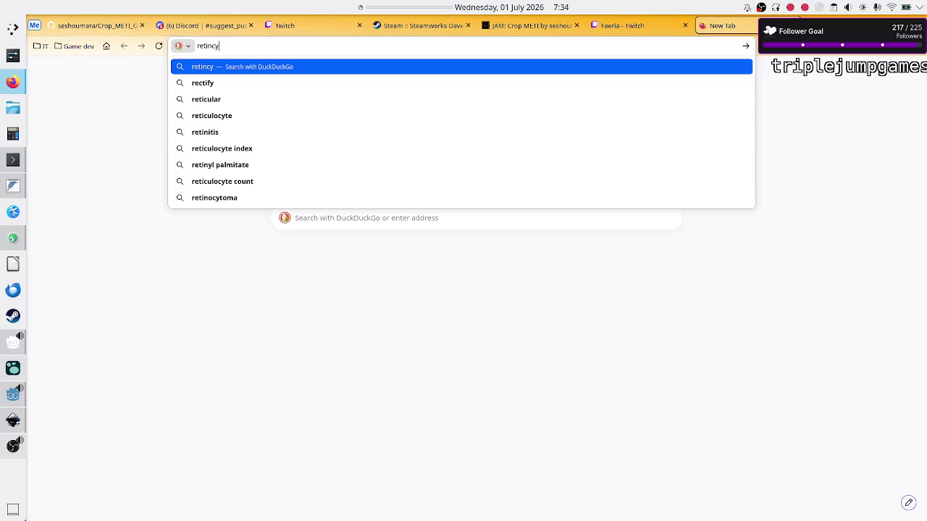
{"action": "key", "text": "BackSpace"}
{"action": "key", "text": "BackSpace"}
{"action": "key", "text": "BackSpace"}
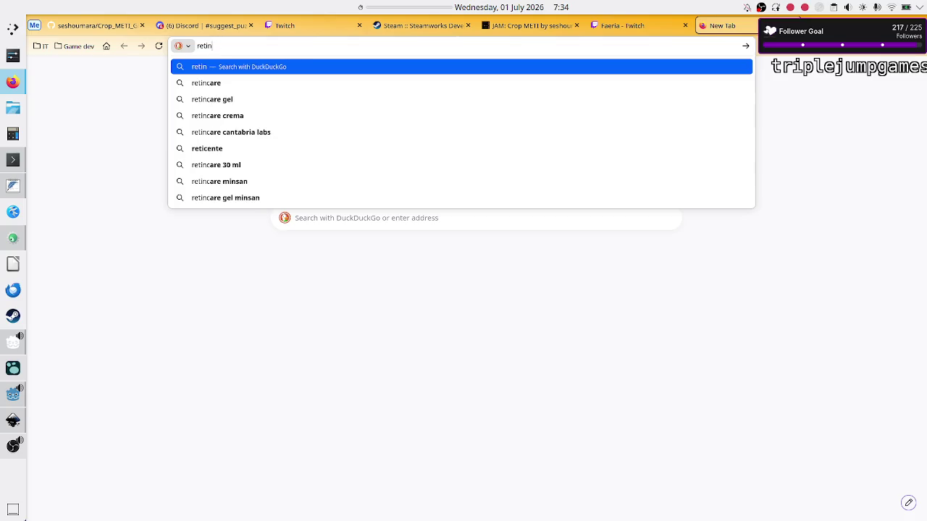
{"action": "type", "text": "luc"}
{"action": "key", "text": "BackSpace"}
{"action": "key", "text": "BackSpace"}
{"action": "key", "text": "BackSpace"}
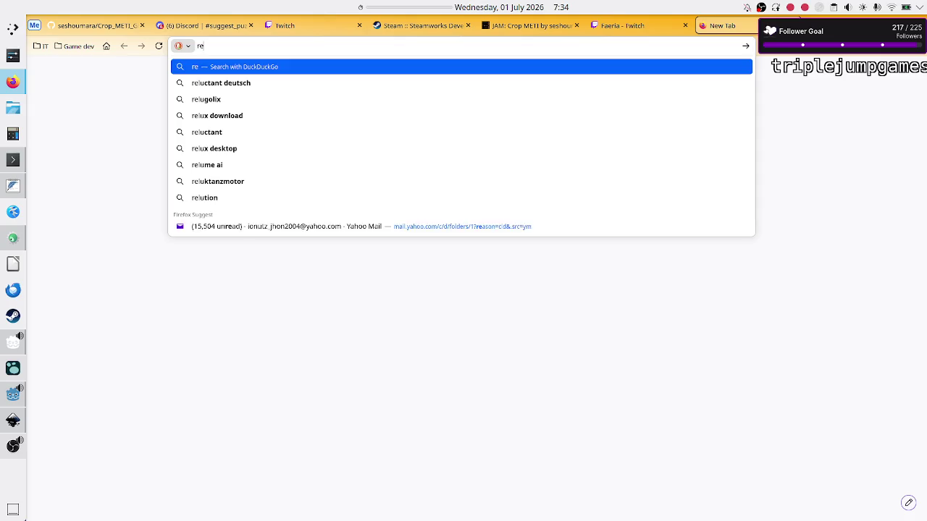
{"action": "type", "text": "reluctant "}
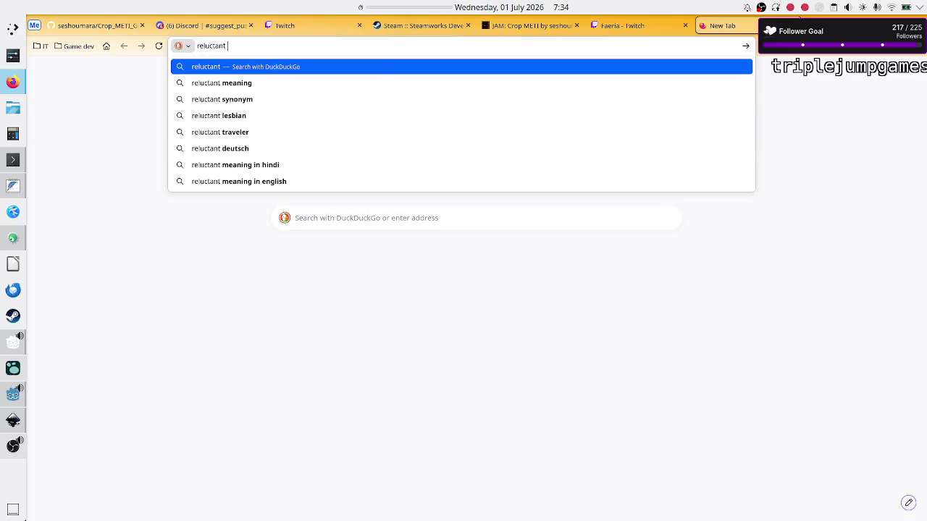
{"action": "type", "text": "s"}
{"action": "key", "text": "Down"}
{"action": "key", "text": "Return"}
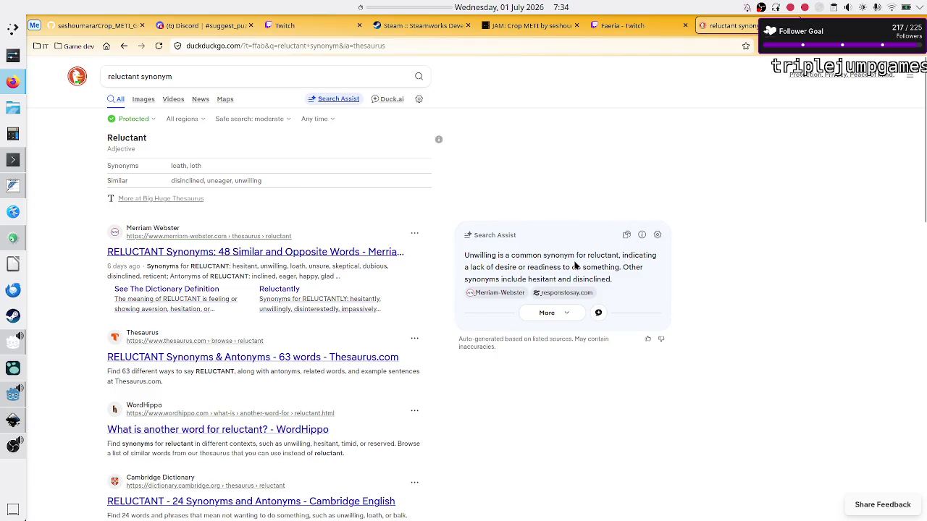
{"action": "left_click", "coordinate": [177, 253]}
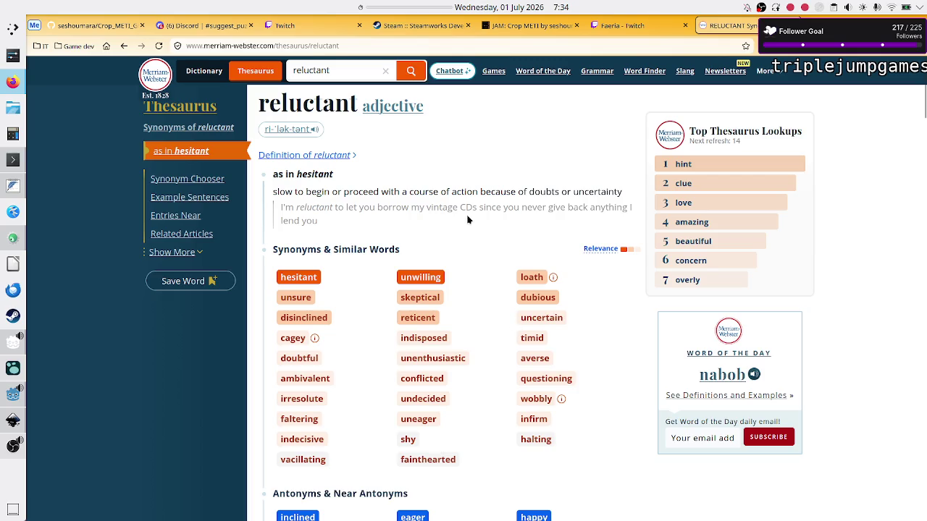
{"action": "left_click", "coordinate": [205, 25]}
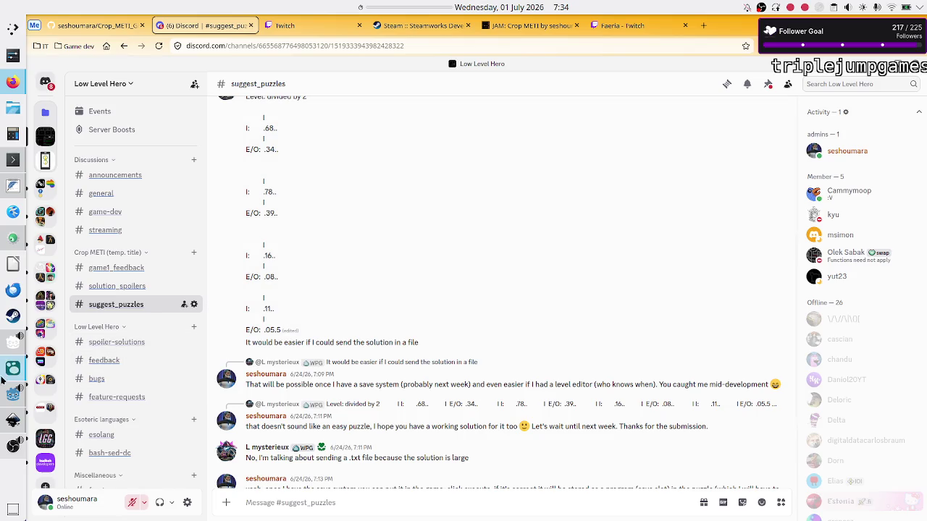
Switch from Discord back to the Godot editor showing InterpretLoadBalancer.gd.
{"action": "mouse_move", "coordinate": [12, 371]}
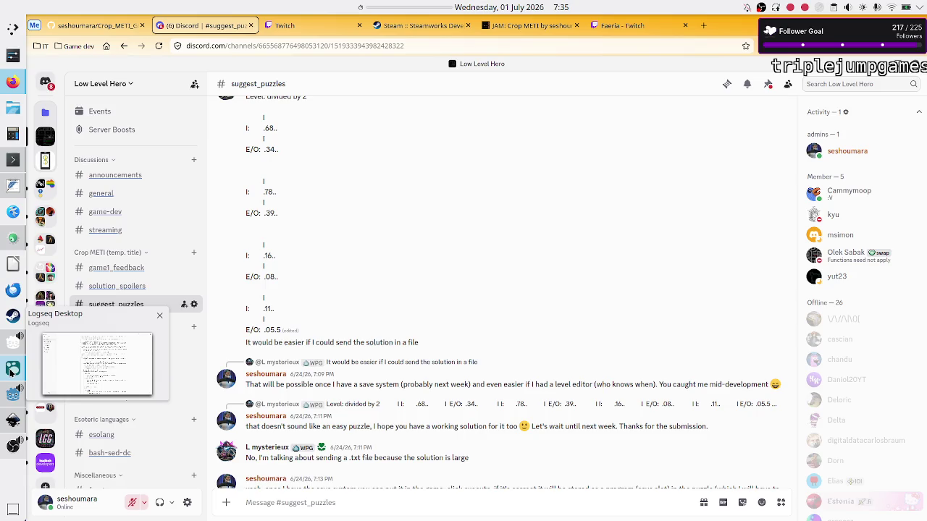
{"action": "left_click", "coordinate": [12, 395]}
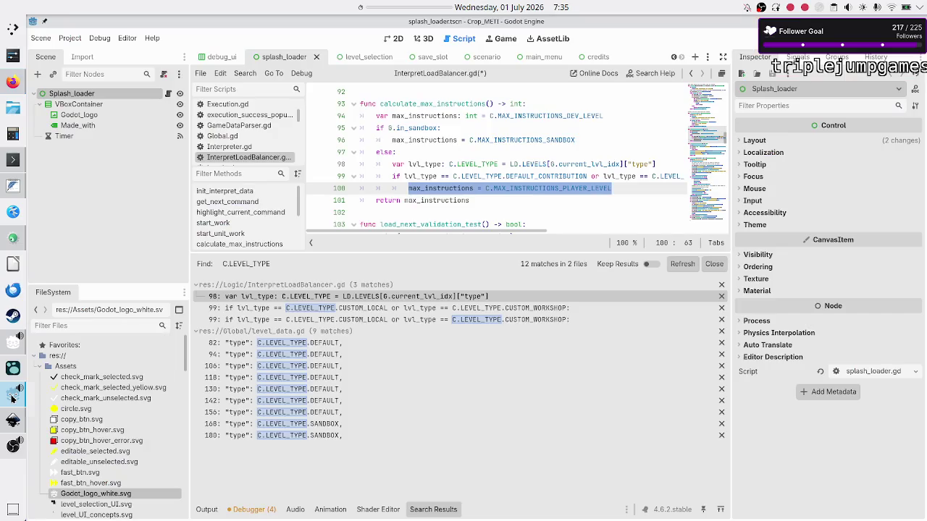
Inspect the DEFAULT_CONTRIBUTION check on lines 99–100 and save InterpretLoadBalancer.gd.
{"action": "left_click", "coordinate": [457, 176]}
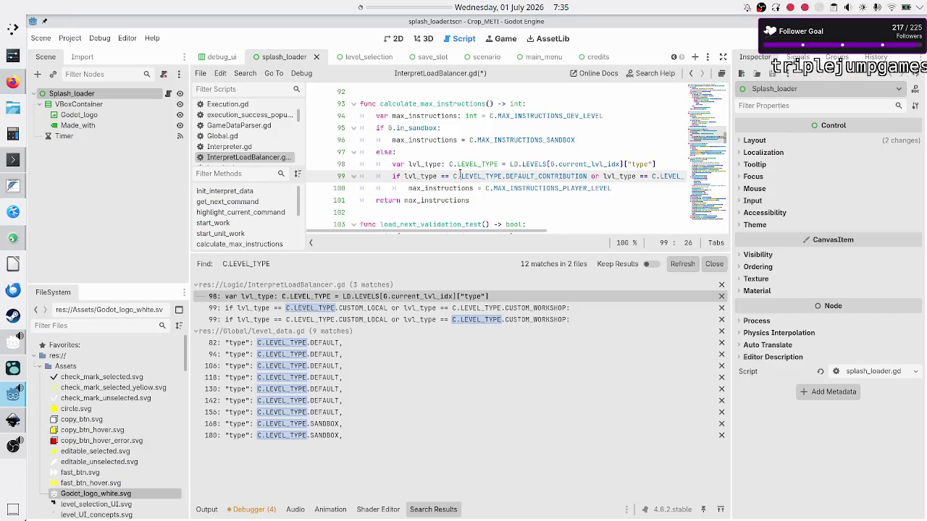
{"action": "key", "text": "shift+Right"}
{"action": "key", "text": "shift+Right"}
{"action": "key", "text": "shift+Right"}
{"action": "key", "text": "Down"}
{"action": "key", "text": "Home"}
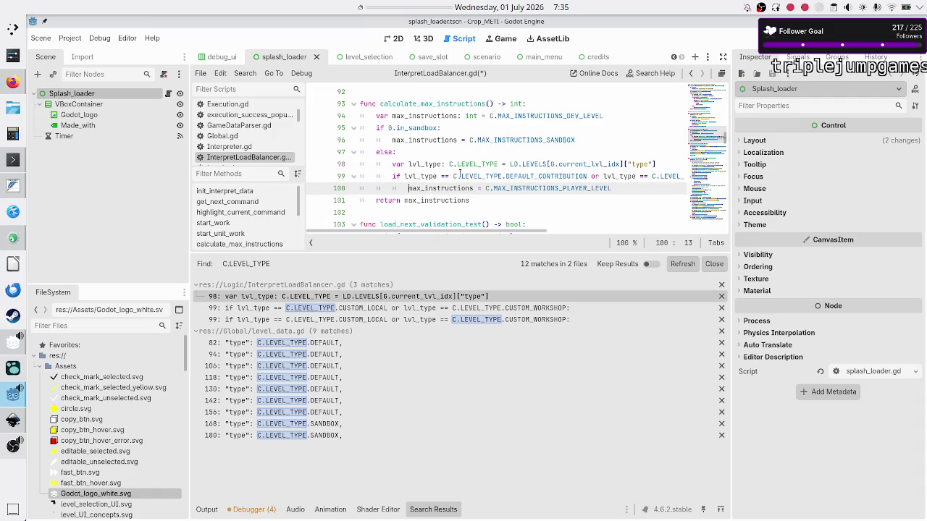
{"action": "key", "text": "shift+Right"}
{"action": "key", "text": "shift+Right"}
{"action": "key", "text": "shift+Right"}
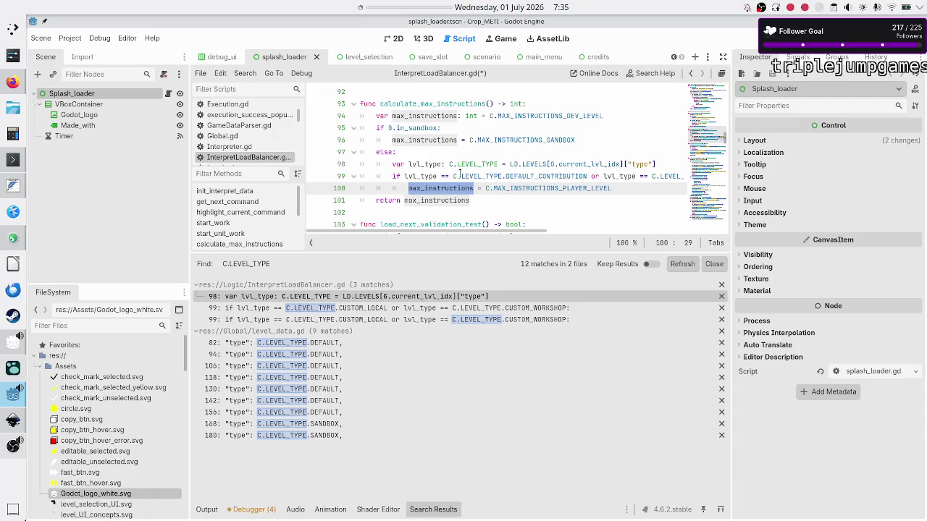
{"action": "left_click", "coordinate": [474, 198]}
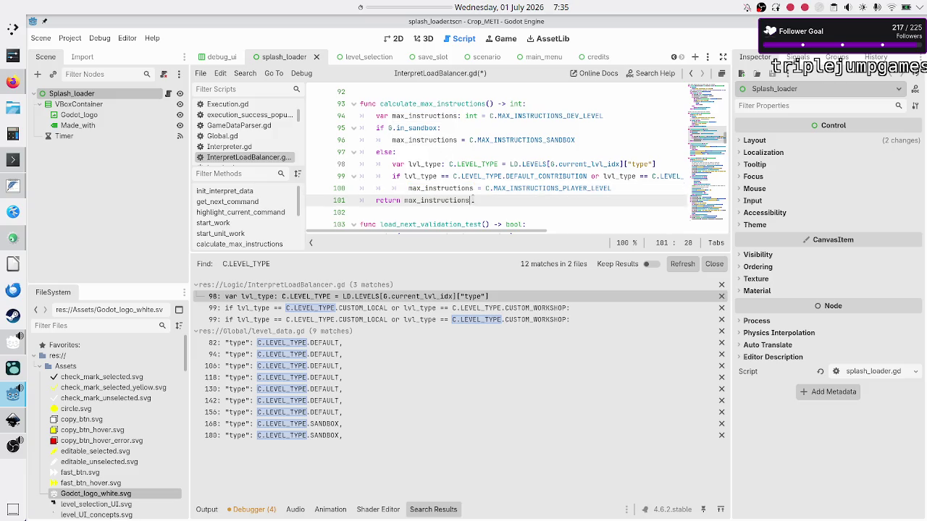
{"action": "key", "text": "Down"}
{"action": "key", "text": "ctrl+s"}
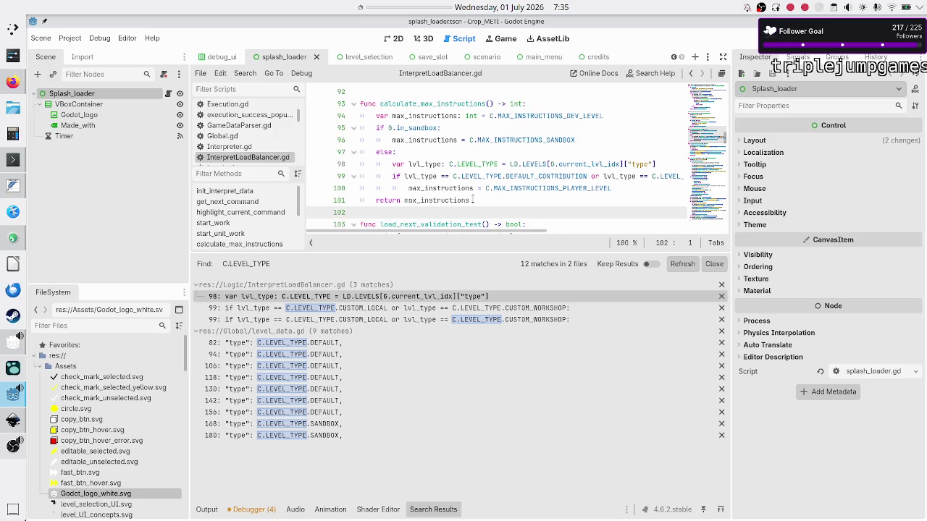
{"action": "scroll", "coordinate": [255, 141], "scroll_direction": "down", "scroll_amount": 3}
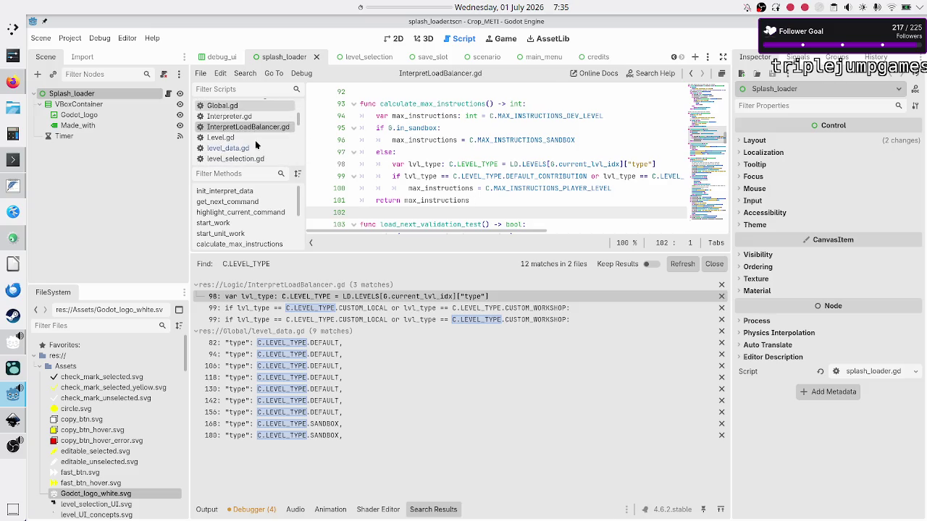
Open level_data.gd, undoing an accidental DEFAULT_CONTRIBUTION change to level 5's type.
{"action": "left_click", "coordinate": [254, 140]}
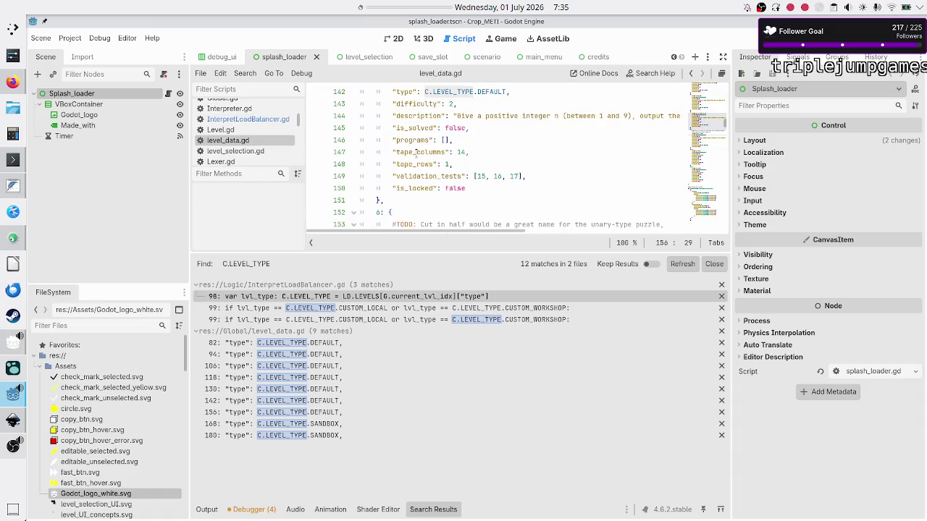
{"action": "scroll", "coordinate": [478, 154], "scroll_direction": "up", "scroll_amount": 2}
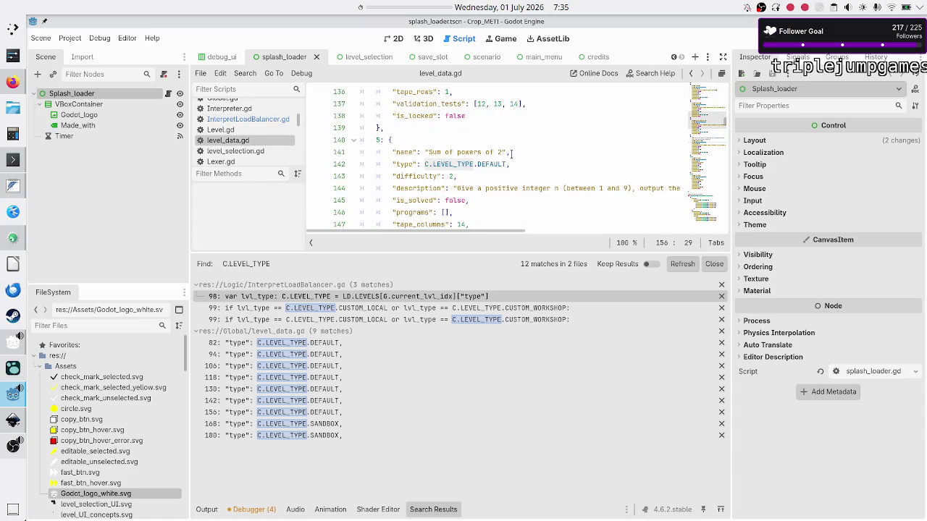
{"action": "left_click", "coordinate": [571, 165]}
{"action": "type", "text": "_C"}
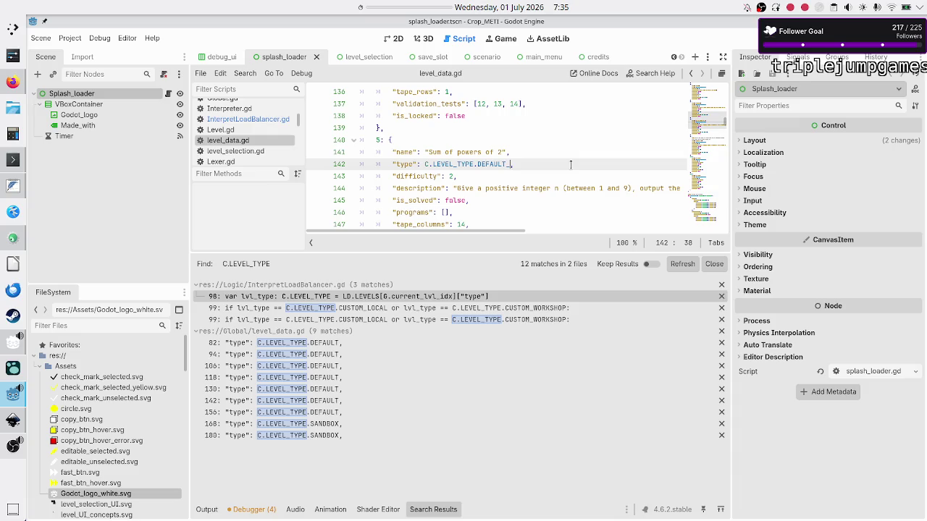
{"action": "key", "text": "Return"}
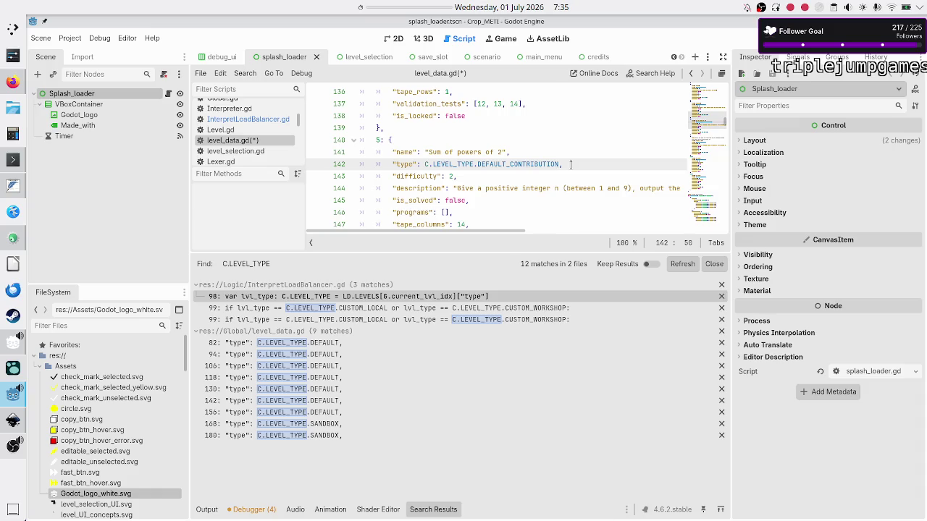
{"action": "key", "text": "ctrl+z"}
{"action": "key", "text": "Down"}
{"action": "key", "text": "Down"}
{"action": "key", "text": "Down"}
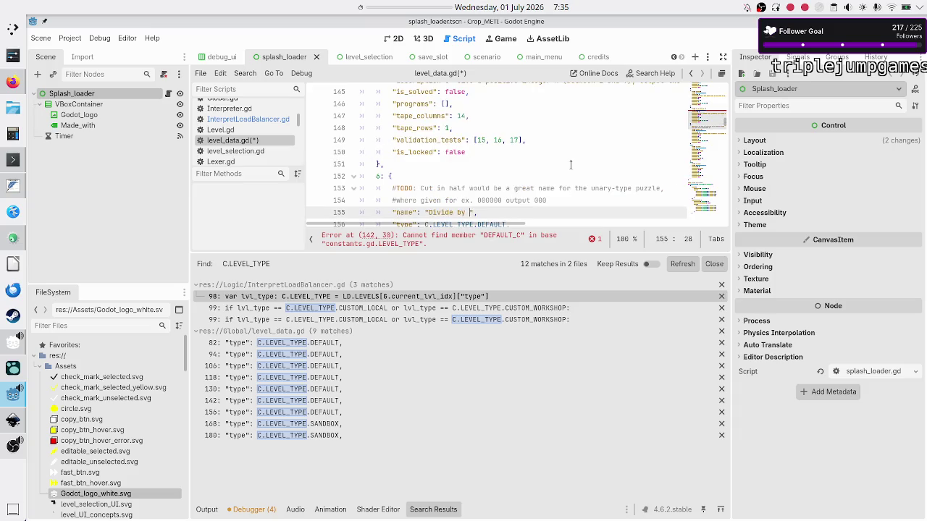
Name level 6 'Divide by 2' and set its type to C.LEVEL_TYPE.DEFAULT_CONTRIBUTION.
{"action": "scroll", "coordinate": [567, 152], "scroll_direction": "down", "scroll_amount": 2}
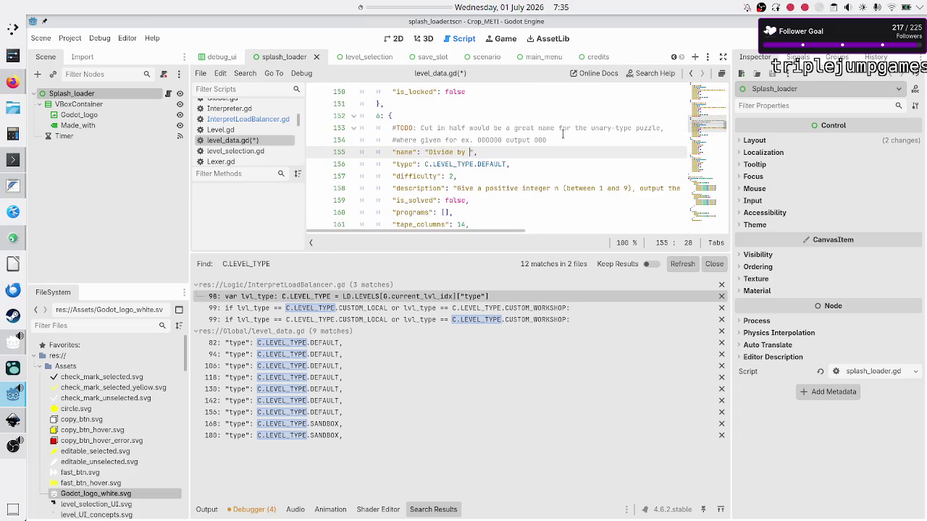
{"action": "scroll", "coordinate": [563, 134], "scroll_direction": "up", "scroll_amount": 1}
{"action": "scroll", "coordinate": [563, 134], "scroll_direction": "up", "scroll_amount": 4}
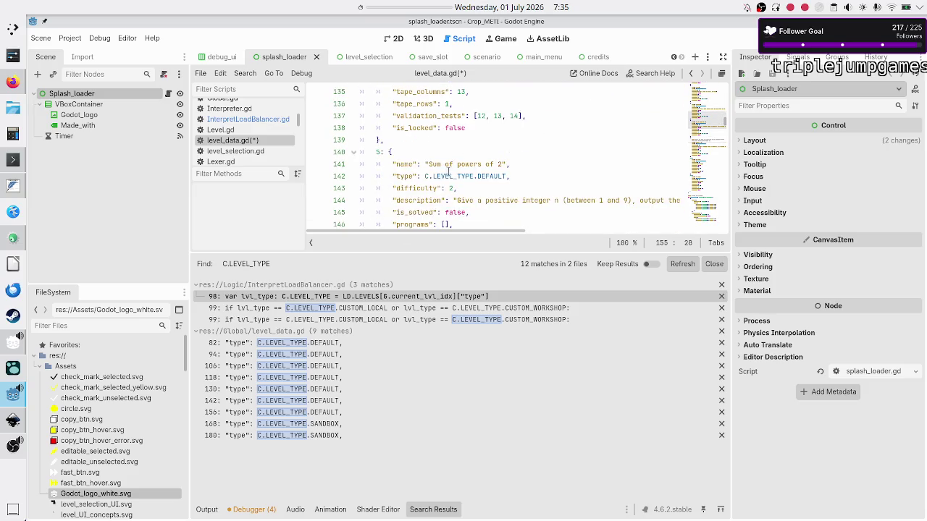
{"action": "scroll", "coordinate": [516, 174], "scroll_direction": "down", "scroll_amount": 4}
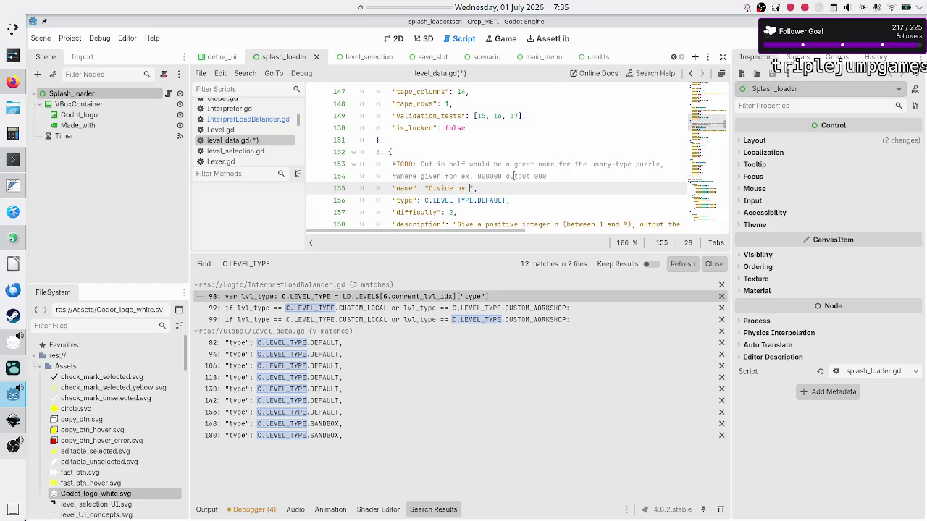
{"action": "type", "text": "2"}
{"action": "key", "text": "Down"}
{"action": "key", "text": "Right"}
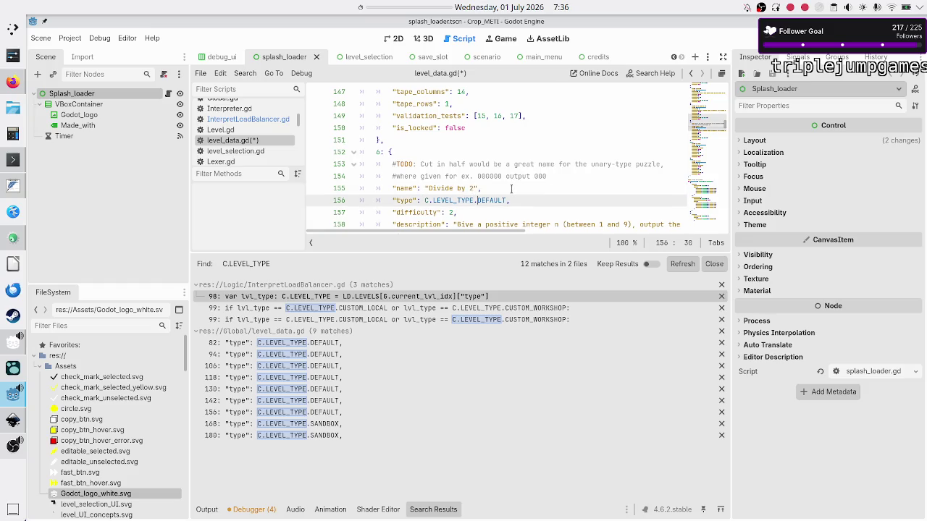
{"action": "type", "text": "T"}
{"action": "double_click", "coordinate": [512, 189]}
{"action": "left_click", "coordinate": [511, 189]}
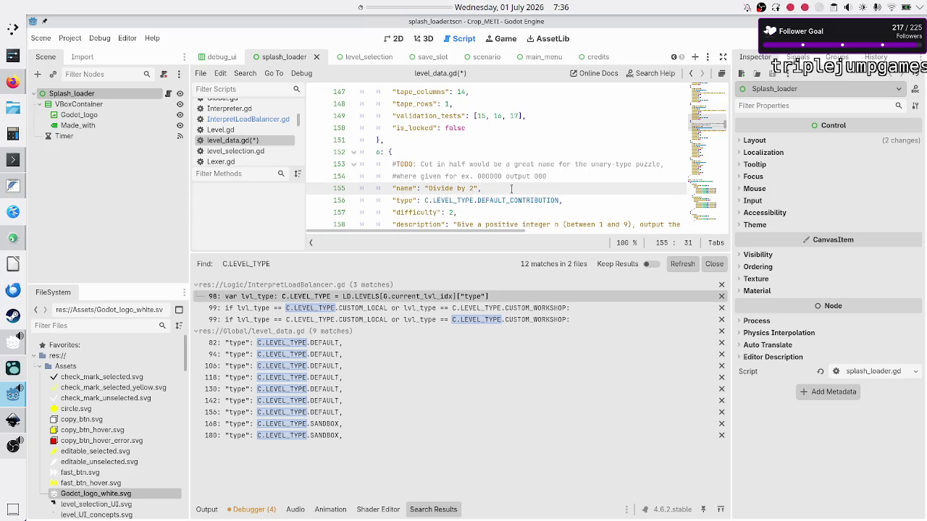
{"action": "key", "text": "Down"}
{"action": "key", "text": "Down"}
{"action": "key", "text": "Down"}
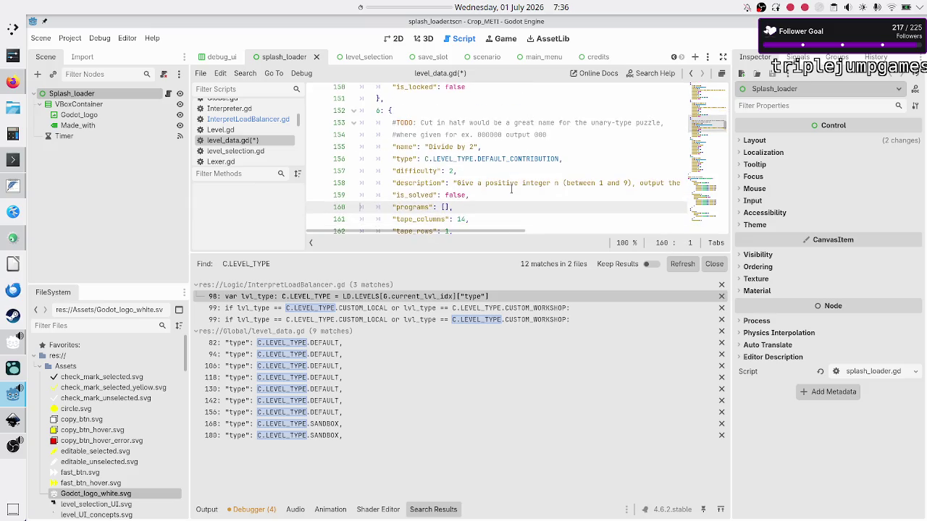
Change level 6's difficulty from 2 to 5.
{"action": "key", "text": "Left"}
{"action": "key", "text": "BackSpace"}
{"action": "type", "text": "5"}
{"action": "key", "text": "Right"}
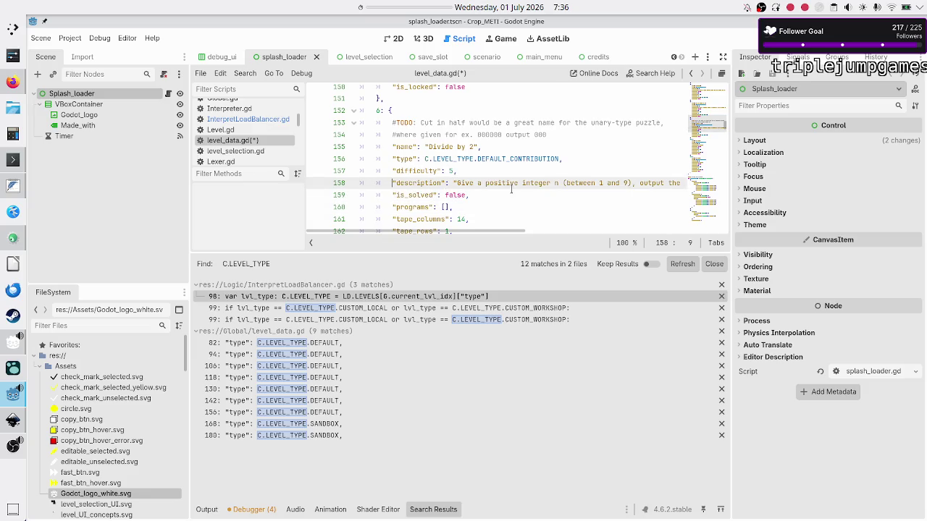
{"action": "key", "text": "Right"}
{"action": "key", "text": "Right"}
{"action": "key", "text": "Right"}
{"action": "key", "text": "Right"}
{"action": "key", "text": "Up"}
{"action": "key", "text": "Up"}
{"action": "key", "text": "Up"}
{"action": "key", "text": "Up"}
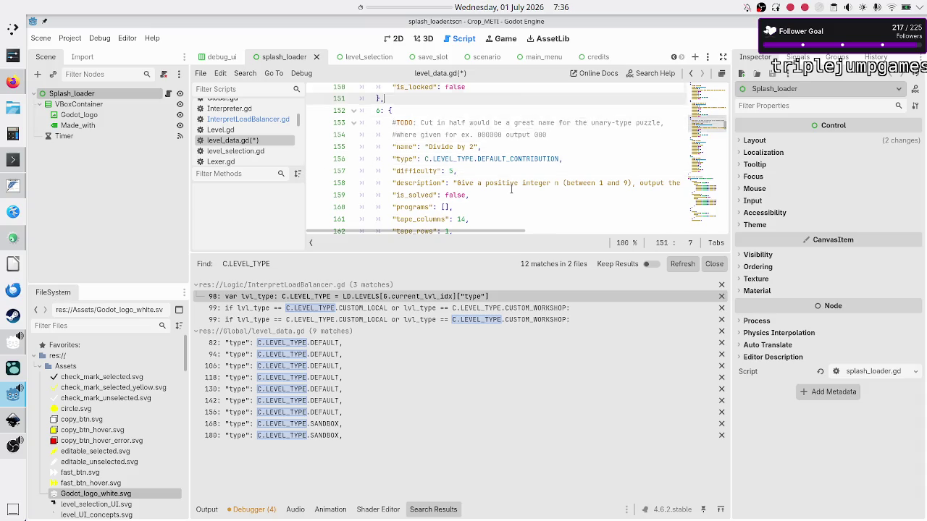
{"action": "key", "text": "Up"}
{"action": "key", "text": "Up"}
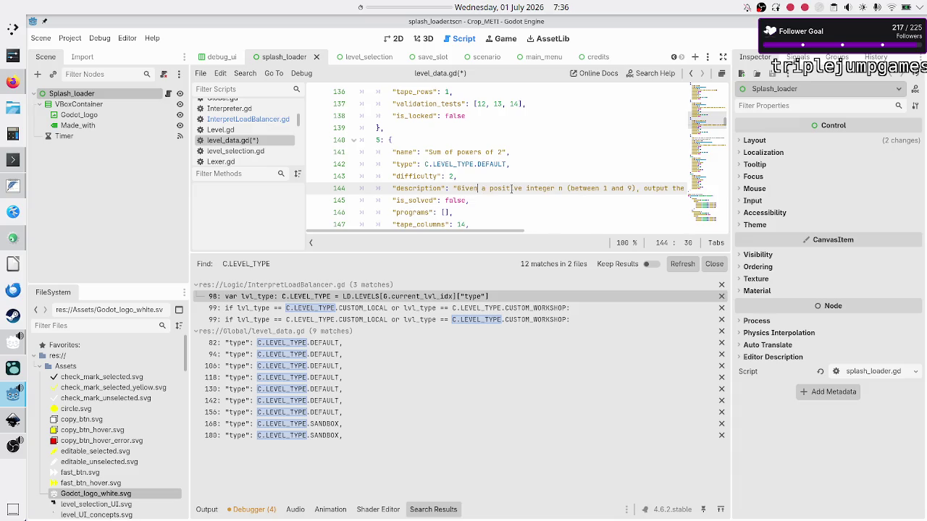
{"action": "key", "text": "Down"}
{"action": "key", "text": "Down"}
{"action": "key", "text": "Down"}
{"action": "key", "text": "Down"}
{"action": "key", "text": "Down"}
{"action": "key", "text": "Down"}
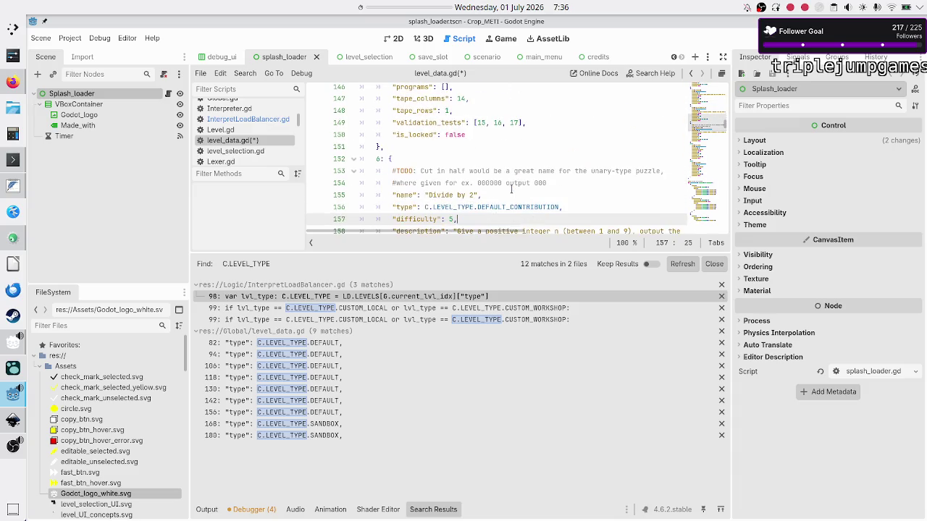
Remove '(between 1 and 9)' and the binary-number explanation from level 6's description.
{"action": "type", "text": "n"}
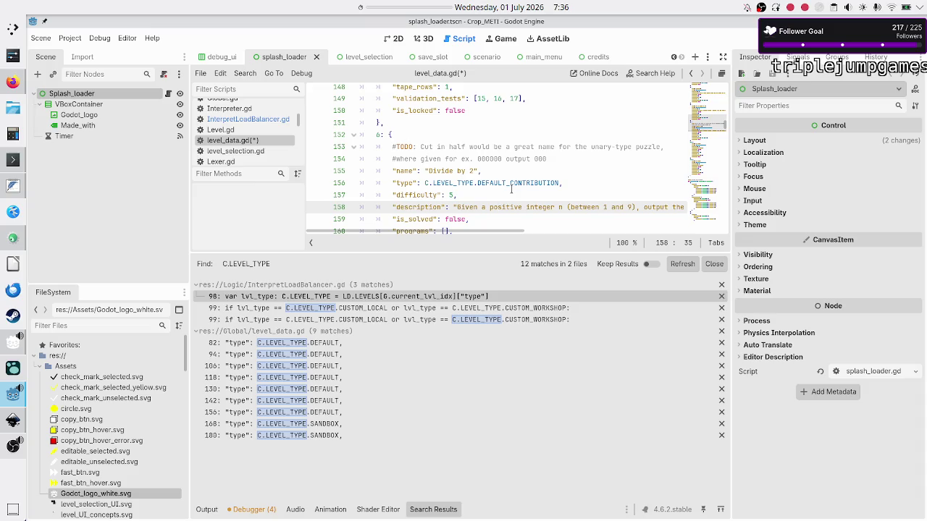
{"action": "key", "text": "Right"}
{"action": "key", "text": "Right"}
{"action": "key", "text": "Right"}
{"action": "key", "text": "shift+Right"}
{"action": "key", "text": "shift+Right"}
{"action": "key", "text": "shift+Right"}
{"action": "key", "text": "shift+Right"}
{"action": "key", "text": "shift+Right"}
{"action": "key", "text": "shift+Right"}
{"action": "key", "text": "BackSpace"}
{"action": "key", "text": "BackSpace"}
{"action": "key", "text": "Right"}
{"action": "key", "text": "Right"}
{"action": "key", "text": "shift+Right"}
{"action": "key", "text": "shift+Right"}
{"action": "key", "text": "shift+Right"}
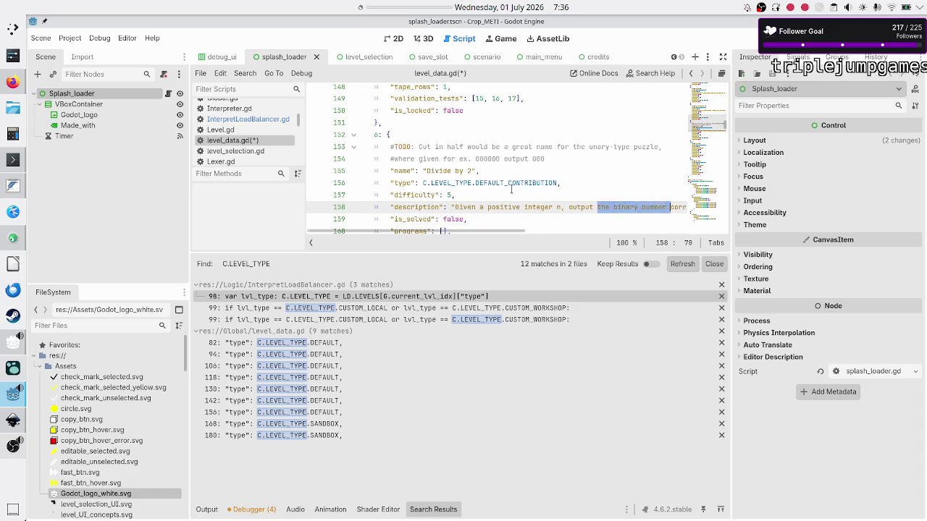
{"action": "key", "text": "shift+Right"}
{"action": "key", "text": "shift+Right"}
{"action": "key", "text": "shift+Right"}
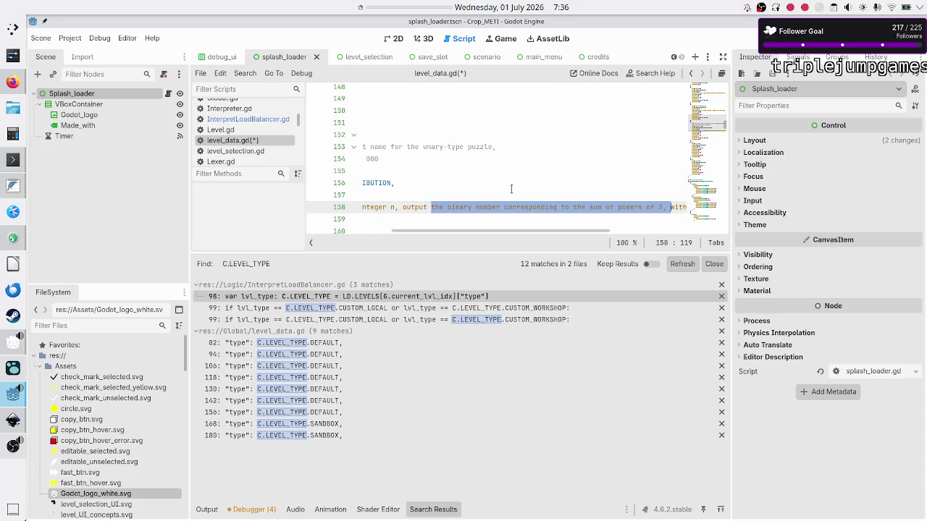
{"action": "key", "text": "shift+Right"}
{"action": "key", "text": "shift+Right"}
{"action": "key", "text": "shift+Right"}
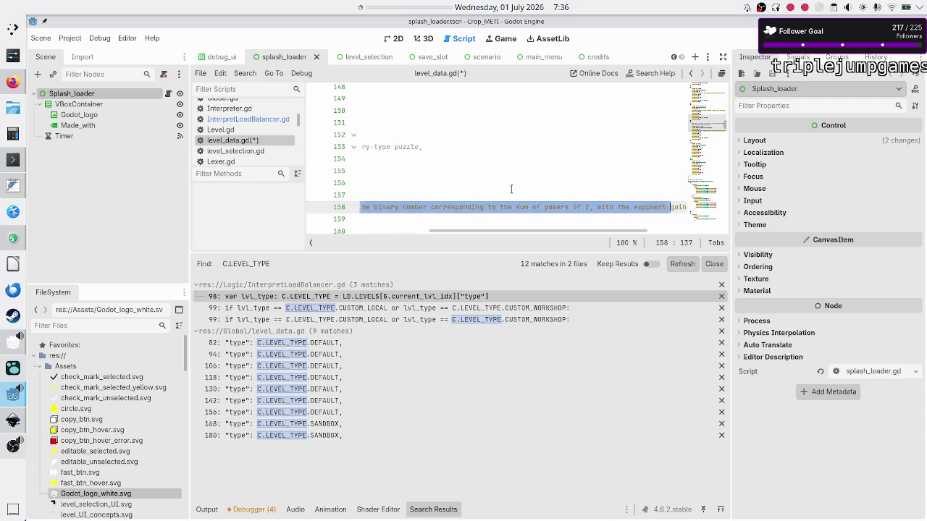
{"action": "key", "text": "shift+Right"}
{"action": "key", "text": "shift+Right"}
{"action": "key", "text": "shift+Right"}
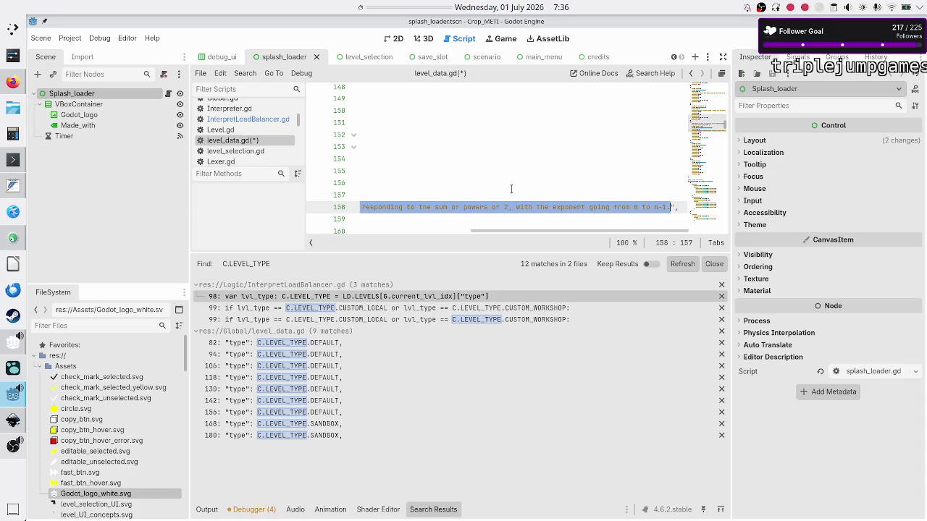
{"action": "key", "text": "BackSpace"}
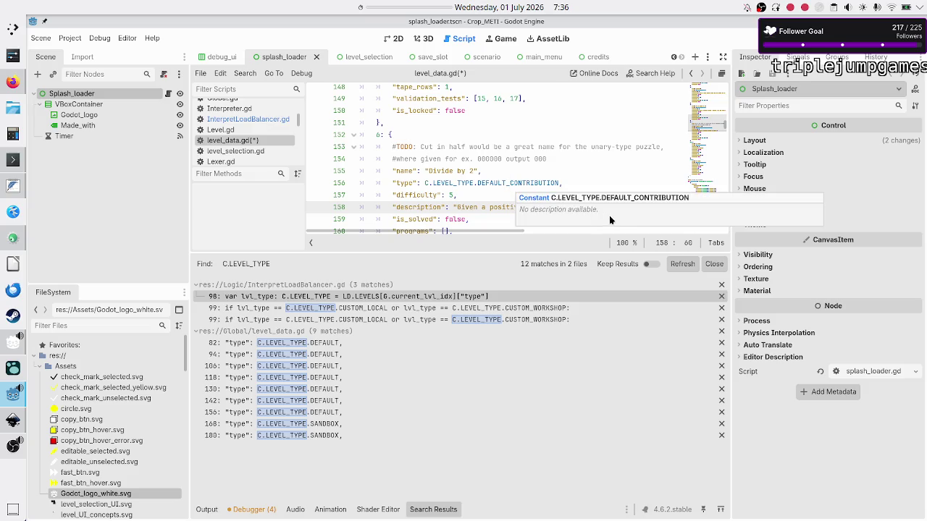
{"action": "left_click", "coordinate": [13, 135]}
{"action": "mouse_move", "coordinate": [11, 135]}
{"action": "type", "text": "11/2"}
{"action": "key", "text": "Return"}
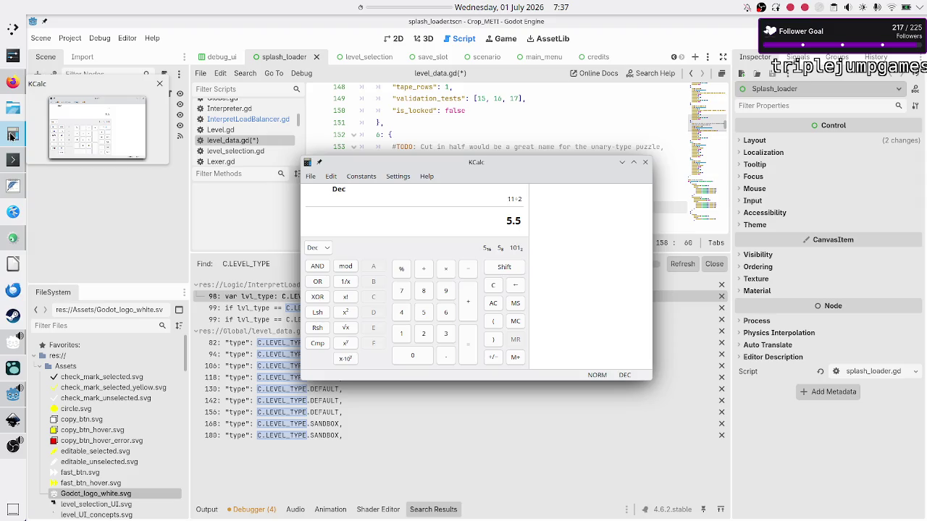
{"action": "left_click", "coordinate": [10, 135]}
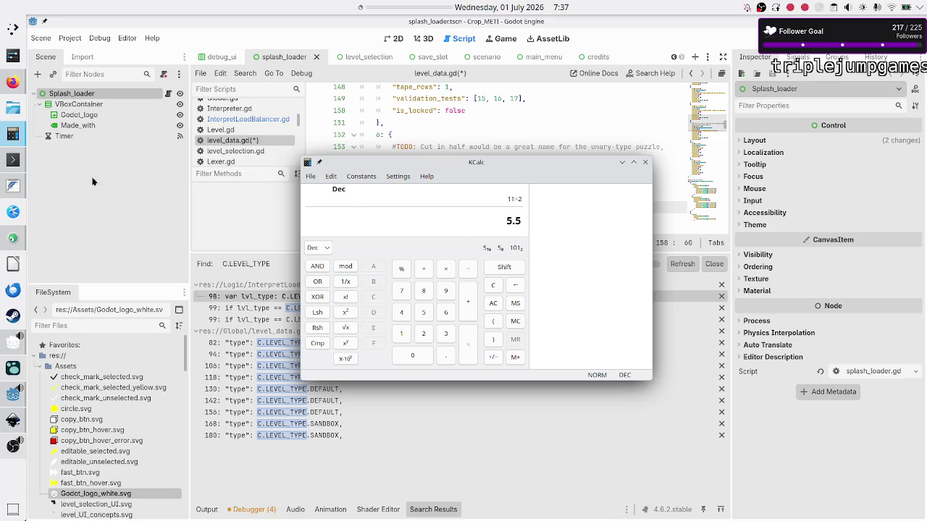
{"action": "left_click", "coordinate": [10, 146]}
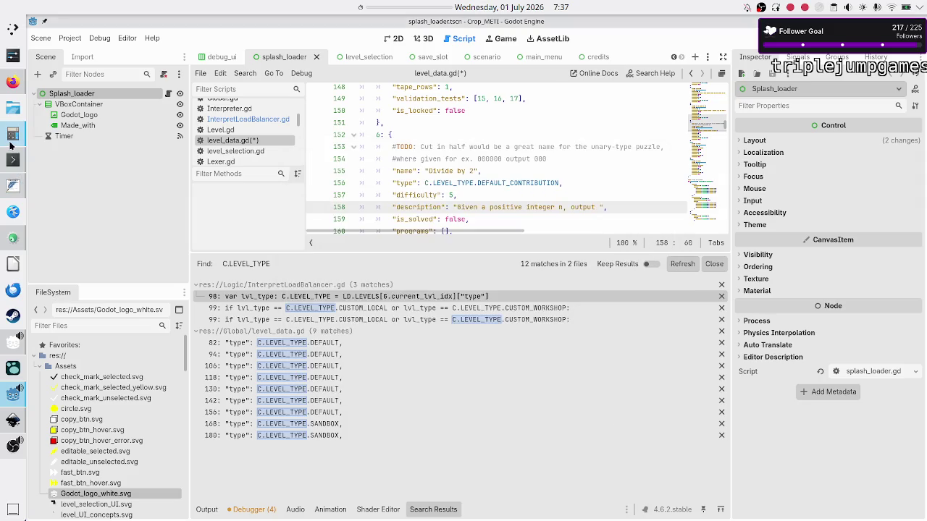
{"action": "left_click", "coordinate": [10, 145]}
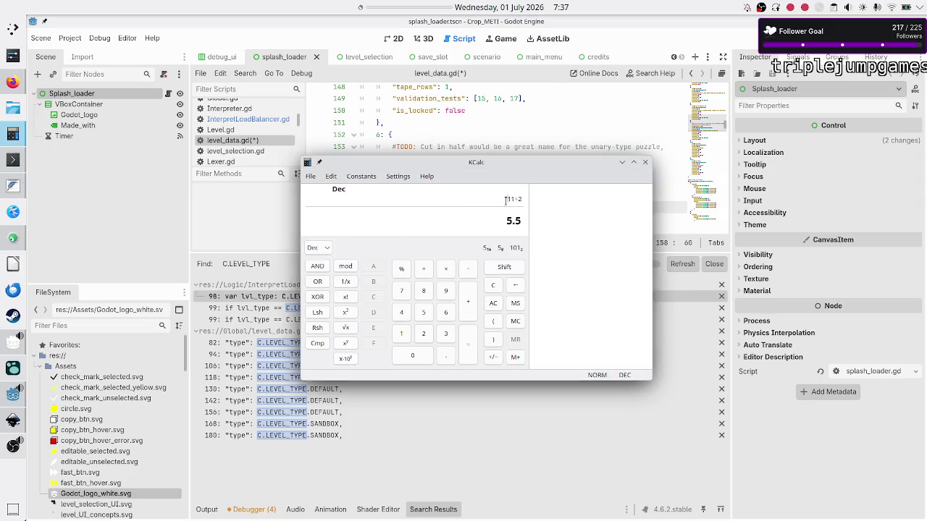
Compute 99 × 2 + 1 = 199, divide by 2 to get 99.5, then close KCalc.
{"action": "key", "text": "ctrl+a"}
{"action": "key", "text": "BackSpace"}
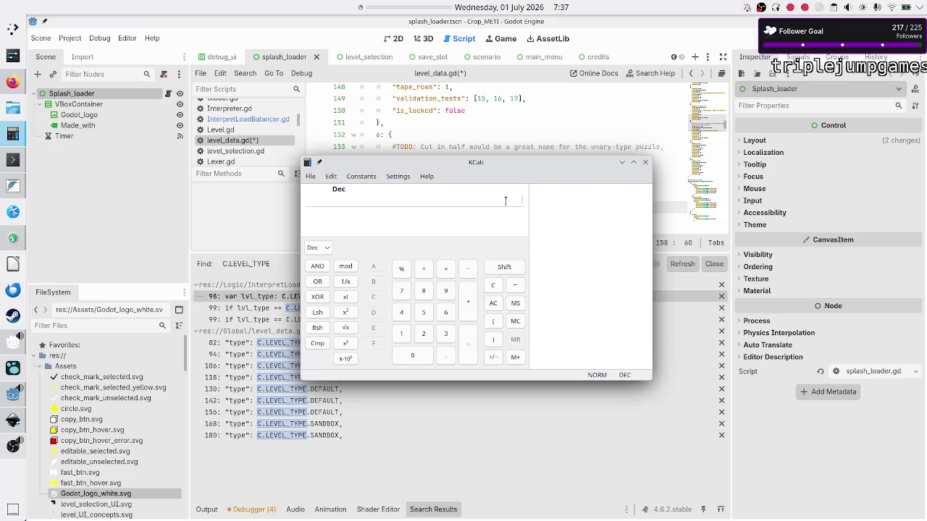
{"action": "type", "text": "99*2"}
{"action": "key", "text": "Return"}
{"action": "type", "text": "198+1"}
{"action": "key", "text": "Return"}
{"action": "type", "text": "/2"}
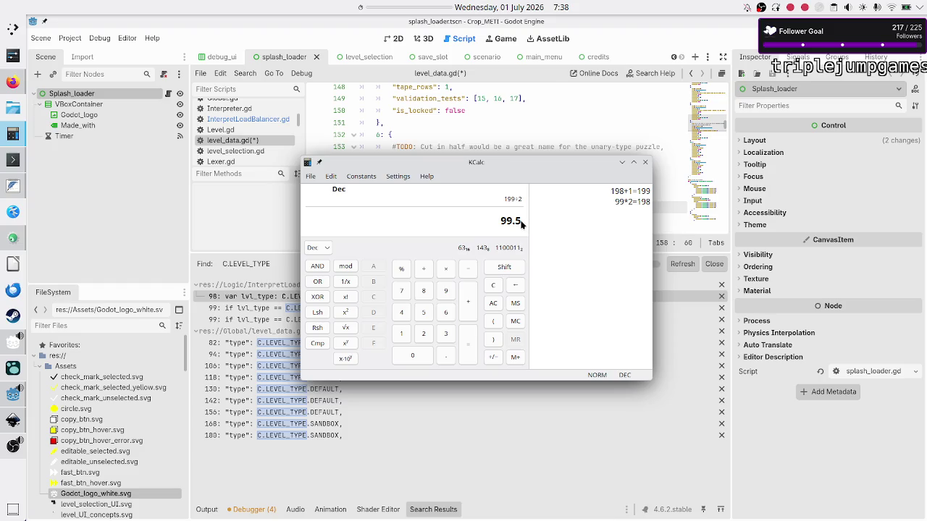
{"action": "left_click", "coordinate": [645, 163]}
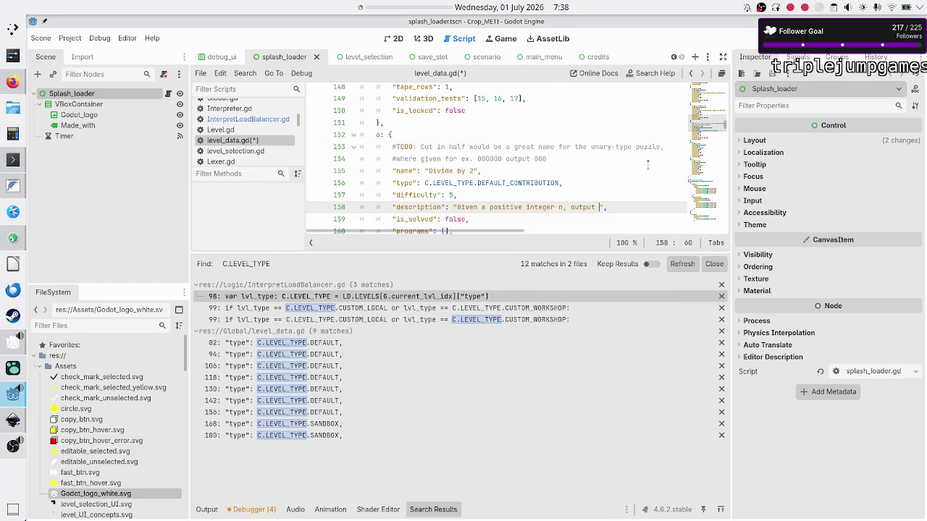
Insert a '#NOTICE: rounding up is more difficult. Ex.: 199 -> 100, not 99 w/out rounding' comment above the description.
{"action": "key", "text": "ctrl+shift+Return"}
{"action": "type", "text": "#NOTICE: roundi"}
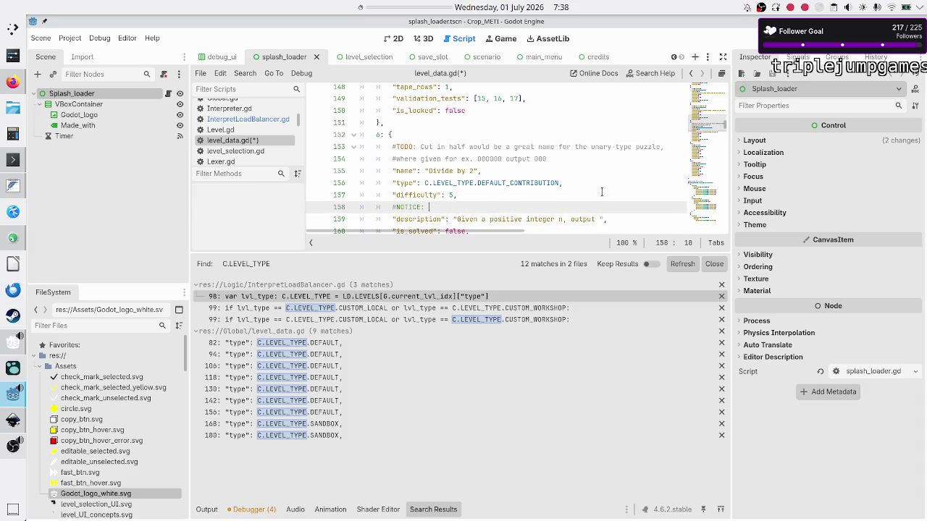
{"action": "type", "text": "ng up is more difficult because "}
{"action": "type", "text": "of "}
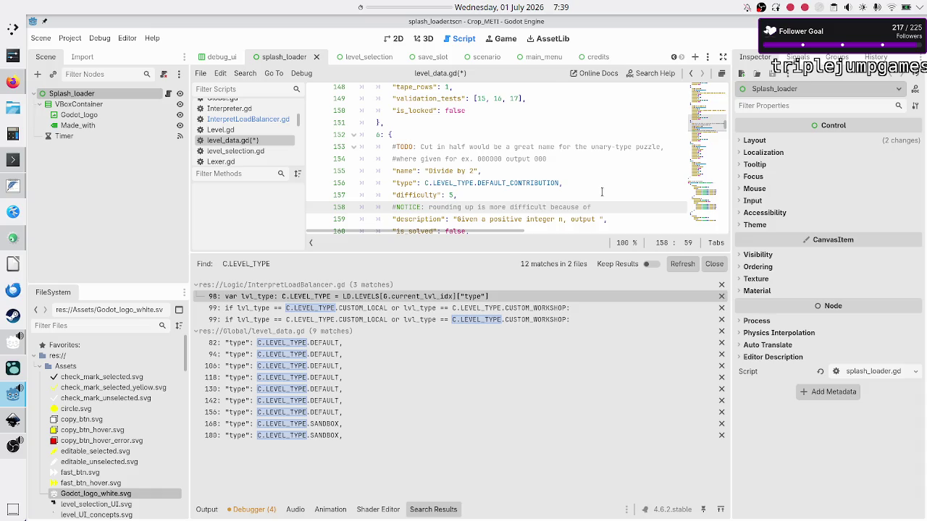
{"action": "type", "text": "s"}
{"action": "key", "text": "BackSpace"}
{"action": "key", "text": "BackSpace"}
{"action": "key", "text": "BackSpace"}
{"action": "key", "text": "BackSpace"}
{"action": "type", "text": "Ex.: 1"}
{"action": "type", "text": "99 -"}
{"action": "type", "text": "> 100"}
{"action": "type", "text": ", not "}
{"action": "type", "text": "99"}
{"action": "type", "text": " without"}
{"action": "key", "text": "BackSpace"}
{"action": "key", "text": "BackSpace"}
{"action": "key", "text": "BackSpace"}
{"action": "key", "text": "BackSpace"}
{"action": "type", "text": "/"}
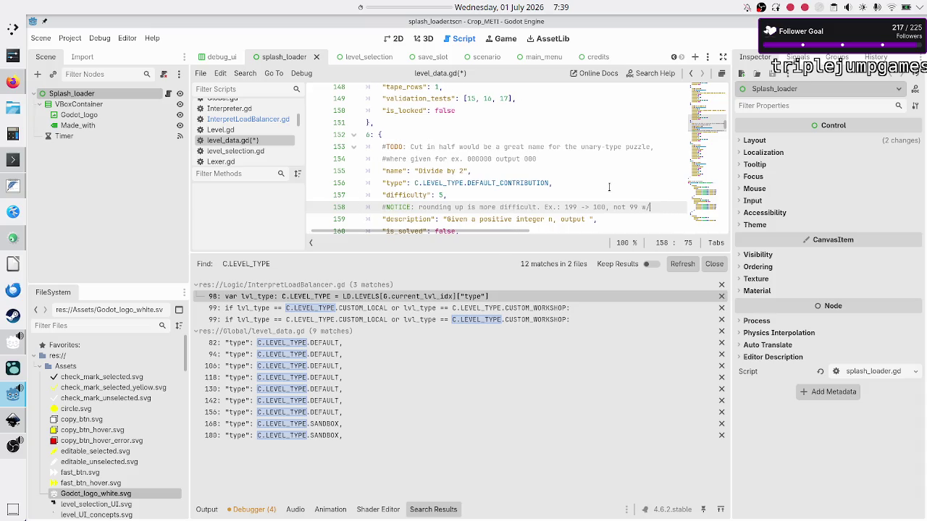
{"action": "type", "text": "out rnd"}
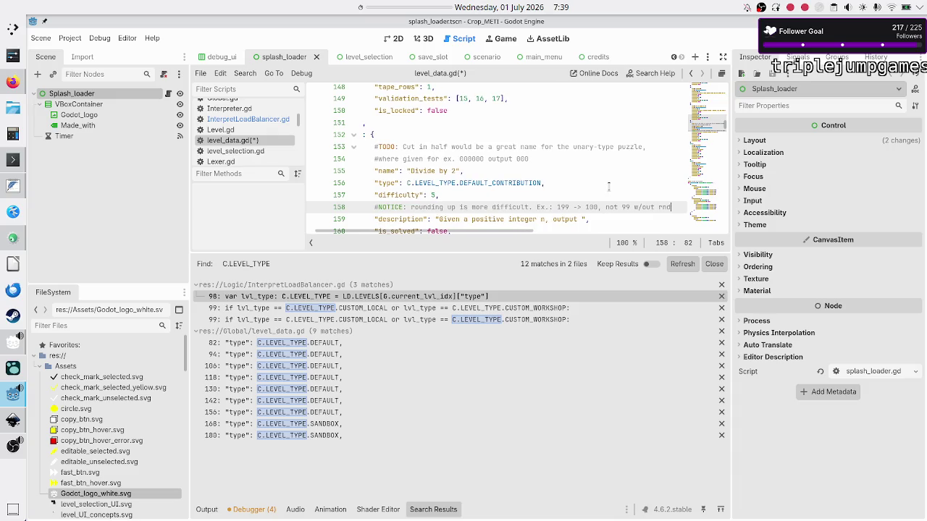
{"action": "key", "text": "BackSpace"}
{"action": "key", "text": "BackSpace"}
{"action": "type", "text": "ounding"}
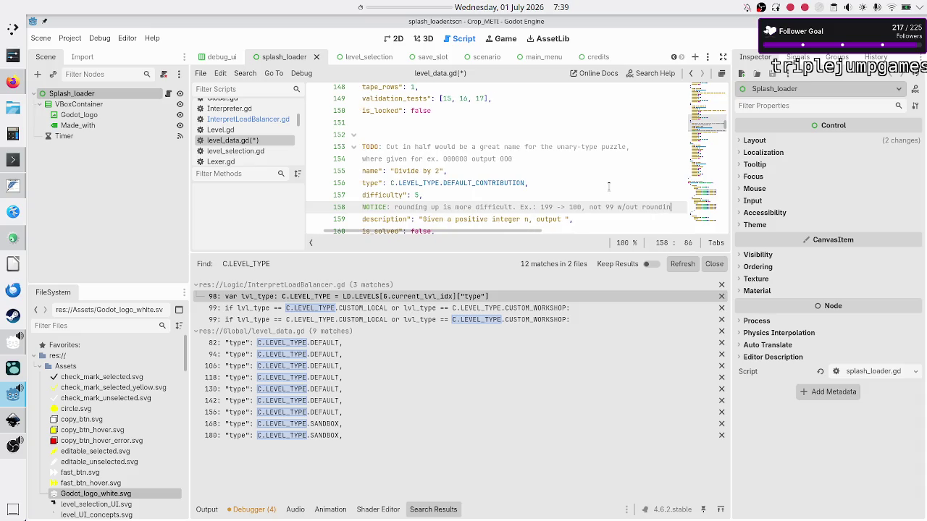
Drop the trailing 'rounding' word from the comment and return to the description line's end.
{"action": "key", "text": "Down"}
{"action": "key", "text": "Home"}
{"action": "key", "text": "Home"}
{"action": "key", "text": "Up"}
{"action": "key", "text": "End"}
{"action": "key", "text": "BackSpace"}
{"action": "key", "text": "ctrl+BackSpace"}
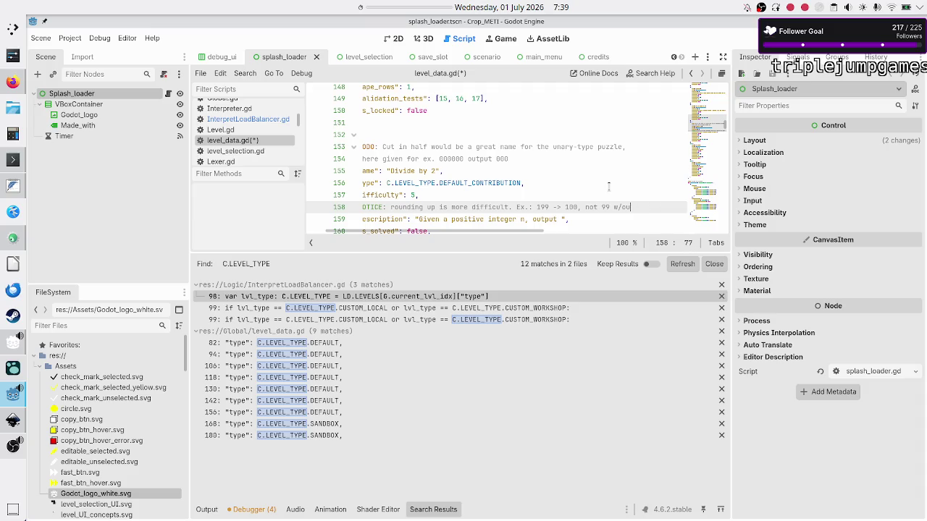
{"action": "key", "text": "Down"}
{"action": "key", "text": "Home"}
{"action": "key", "text": "Home"}
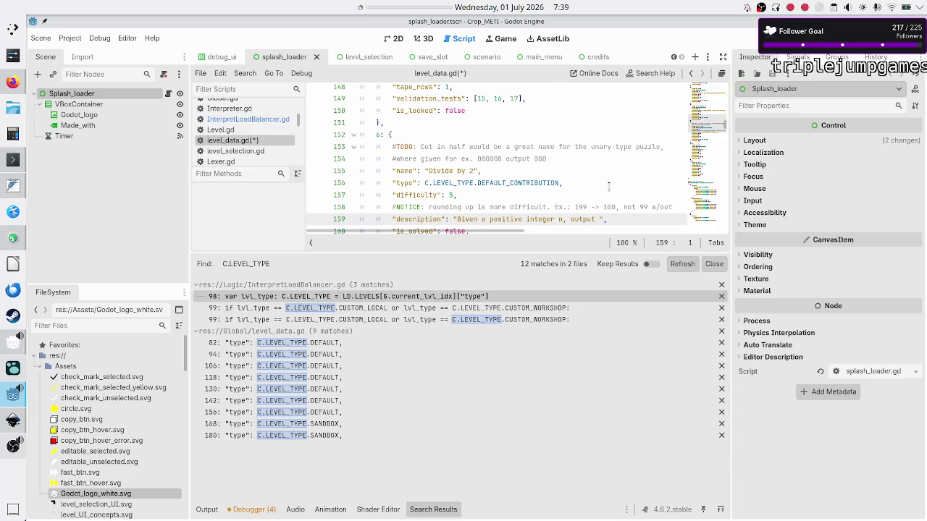
{"action": "scroll", "coordinate": [608, 187], "scroll_direction": "down", "scroll_amount": 1}
{"action": "key", "text": "End"}
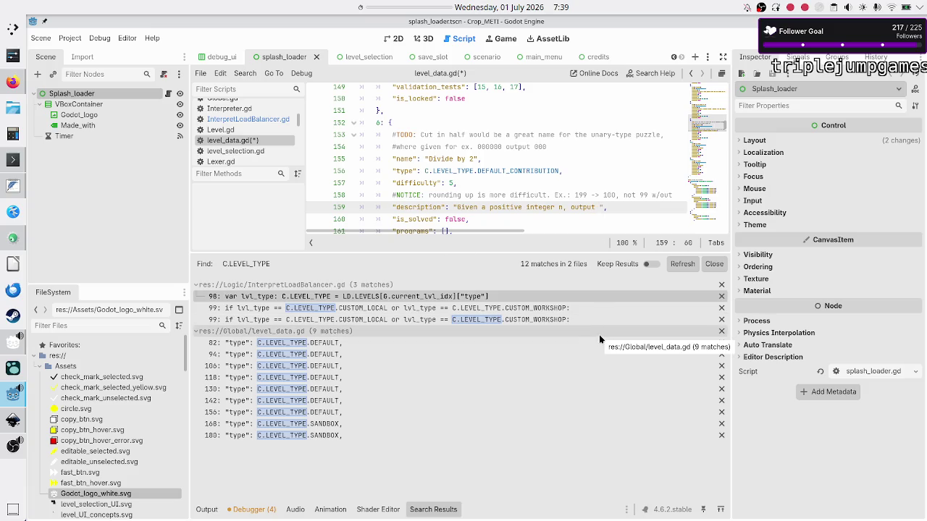
End level 6's description with 'n/2 rounded down.'.
{"action": "type", "text": "n/2"}
{"action": "type", "text": " rounded down"}
{"action": "type", "text": "."}
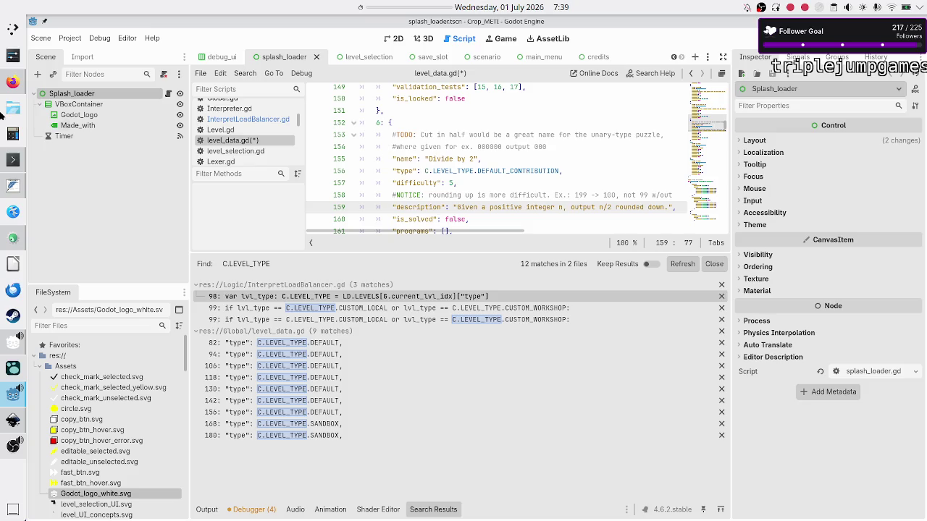
{"action": "left_click", "coordinate": [13, 81]}
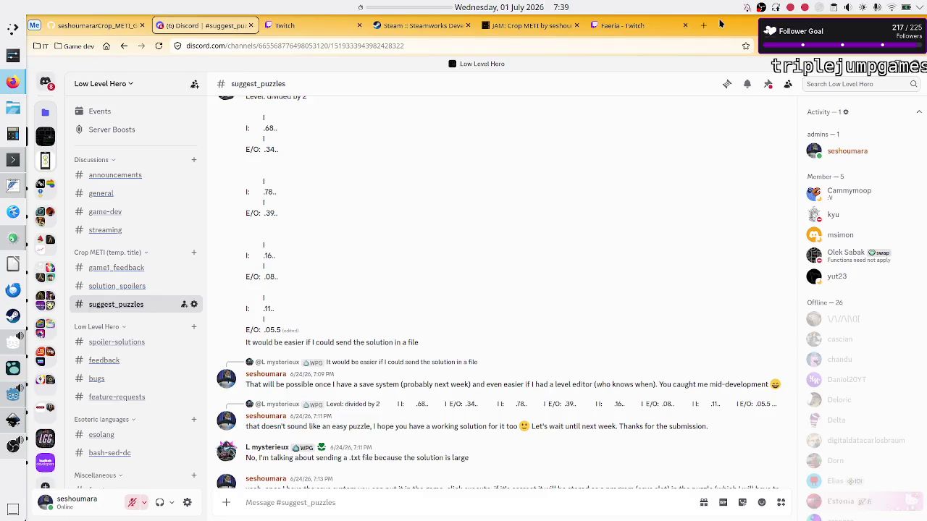
Search the web for 'round down wiki' in a new Firefox tab.
{"action": "left_click", "coordinate": [703, 25]}
{"action": "type", "text": "round"}
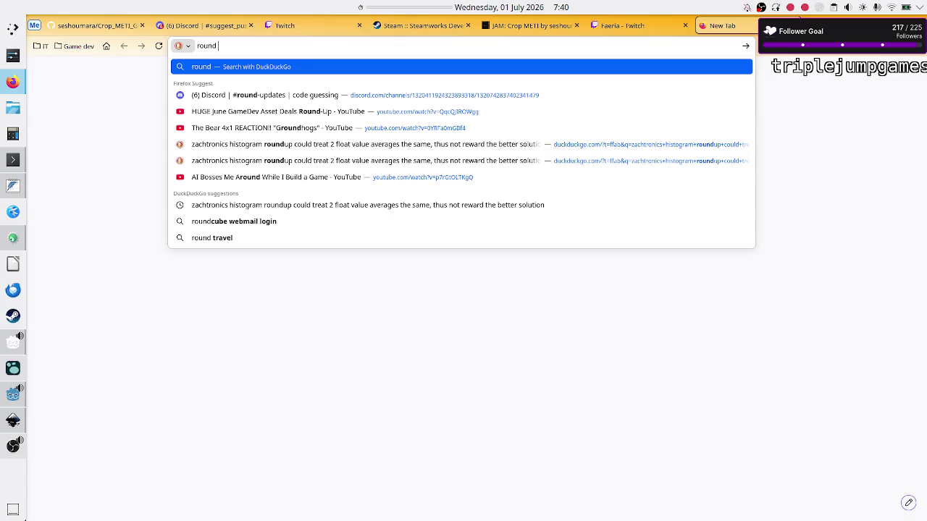
{"action": "type", "text": " down wiki"}
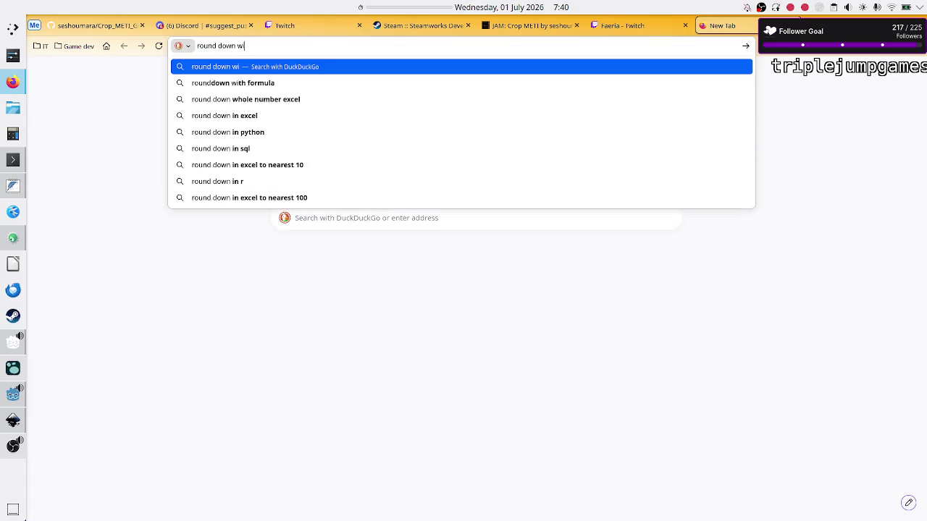
{"action": "key", "text": "Return"}
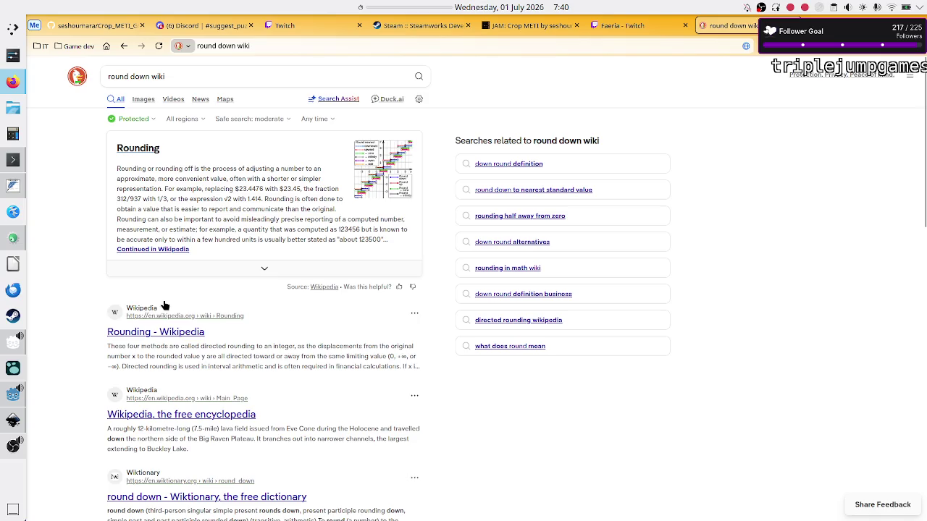
Open Wikipedia's Rounding article and scroll down to its 'Rounding down' section defining y = floor(x).
{"action": "left_click", "coordinate": [152, 331]}
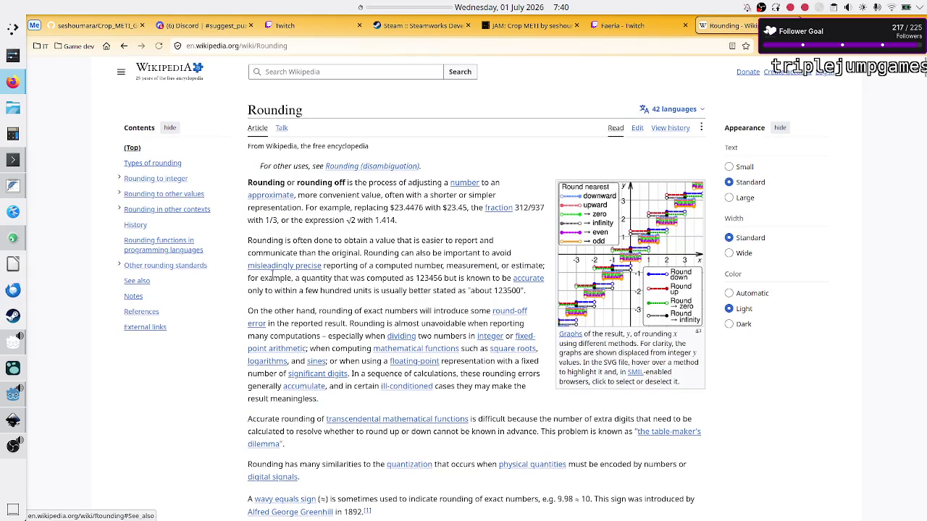
{"action": "scroll", "coordinate": [385, 254], "scroll_direction": "down", "scroll_amount": 1}
{"action": "scroll", "coordinate": [385, 255], "scroll_direction": "down", "scroll_amount": 10}
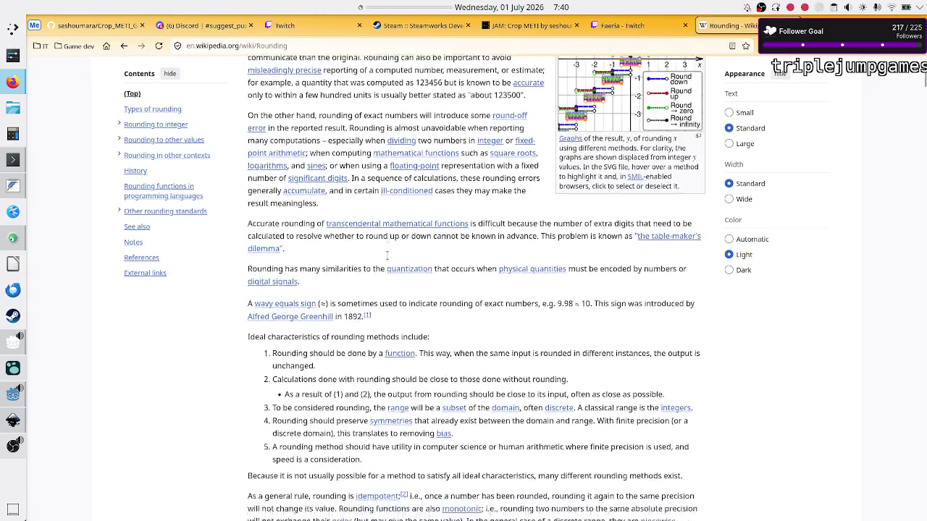
{"action": "scroll", "coordinate": [388, 260], "scroll_direction": "down", "scroll_amount": 5}
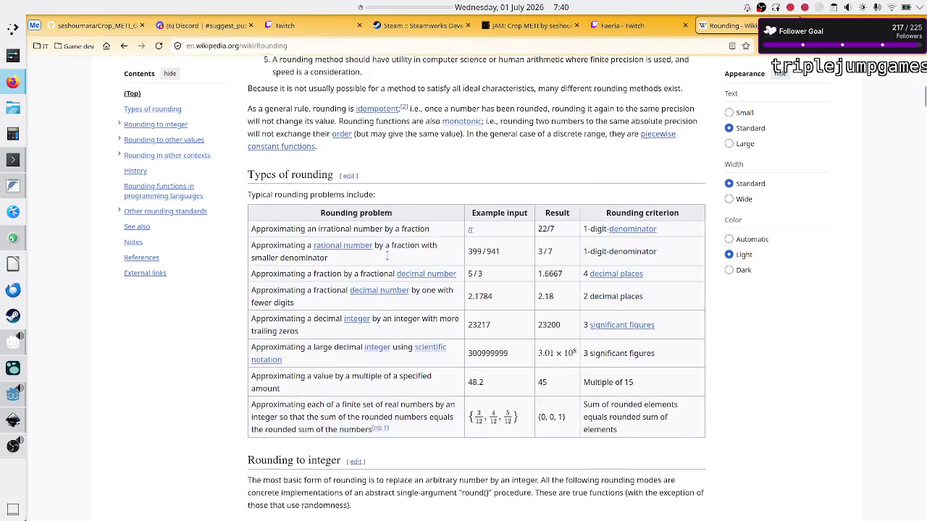
{"action": "key", "text": "ctrl+f"}
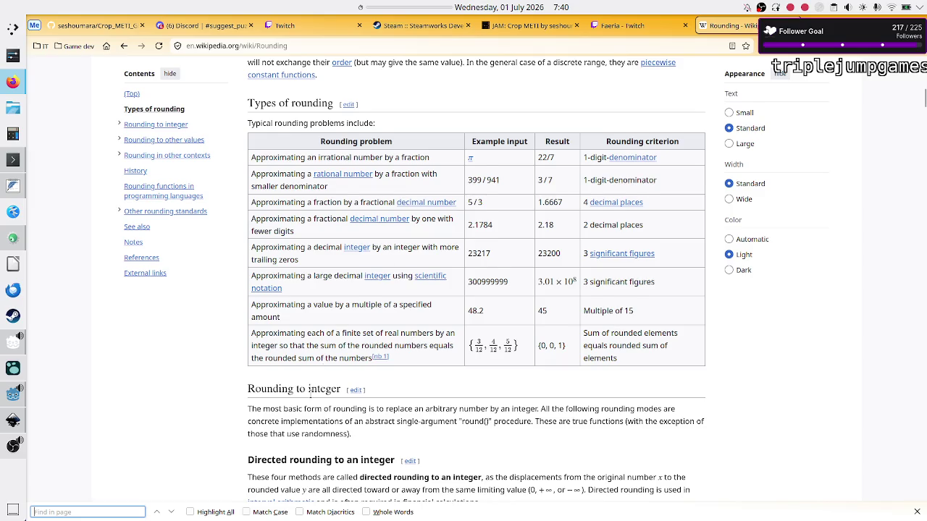
{"action": "scroll", "coordinate": [387, 259], "scroll_direction": "down", "scroll_amount": 3}
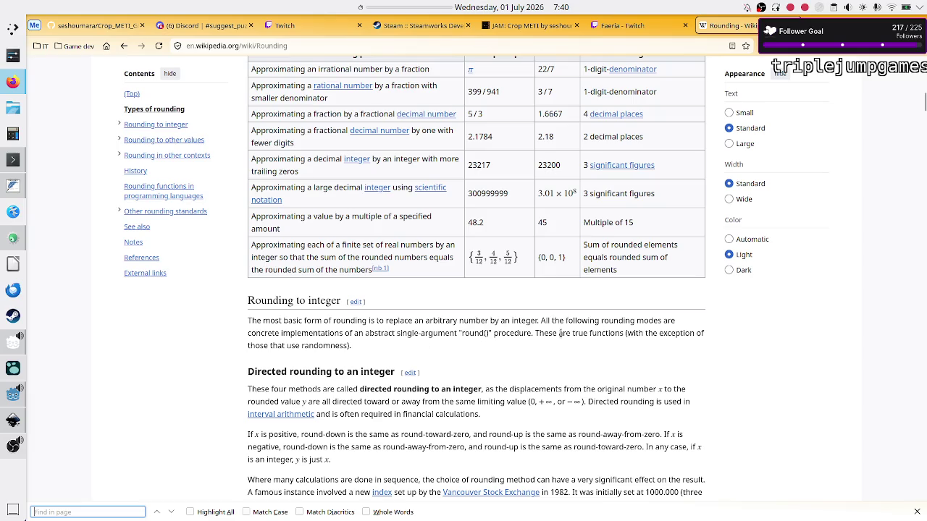
{"action": "scroll", "coordinate": [458, 386], "scroll_direction": "down", "scroll_amount": 3}
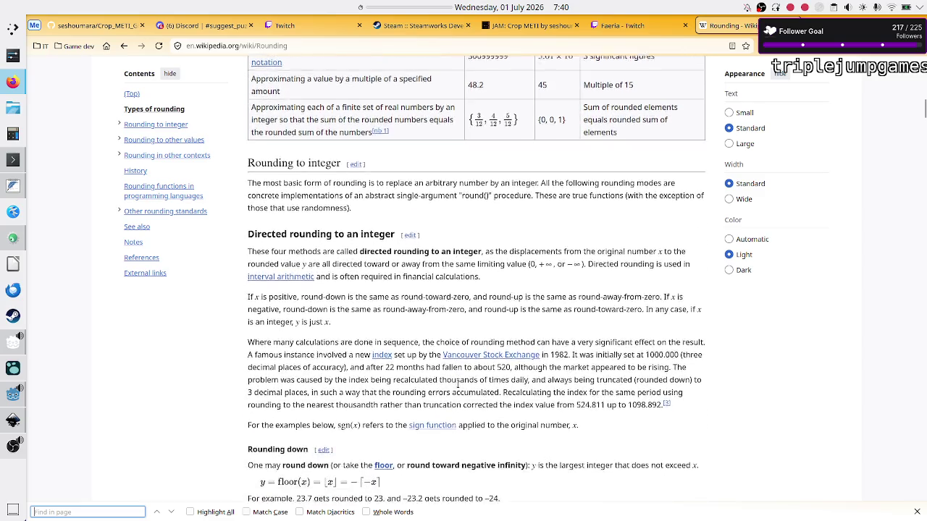
{"action": "left_click", "coordinate": [458, 389]}
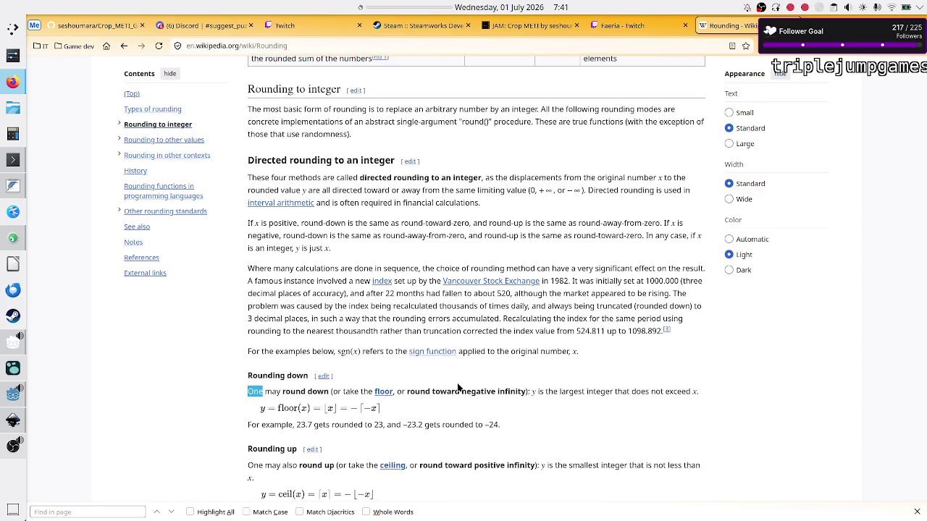
Highlight the 'floor, round toward negative infinity' wording in the Rounding down section.
{"action": "left_click", "coordinate": [458, 389]}
{"action": "left_click_drag", "start_coordinate": [369, 392], "coordinate": [523, 392]}
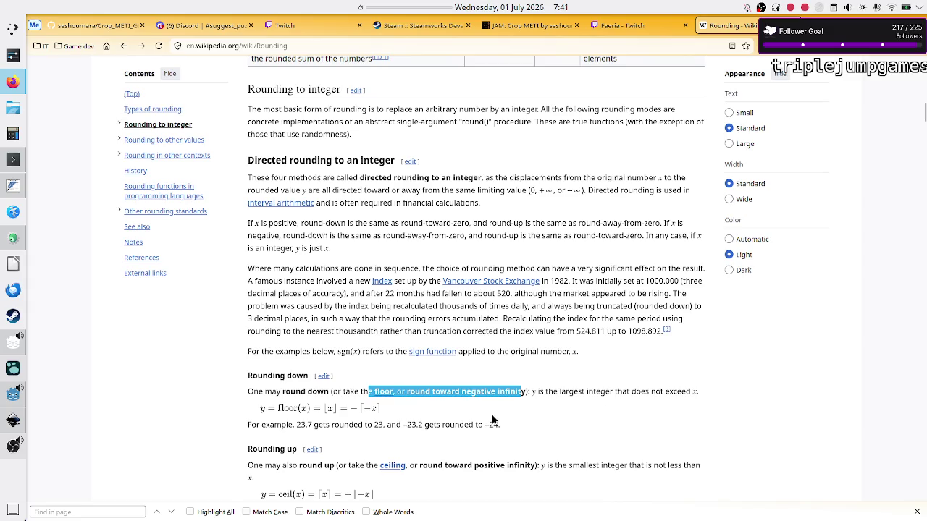
{"action": "scroll", "coordinate": [495, 420], "scroll_direction": "down", "scroll_amount": 2}
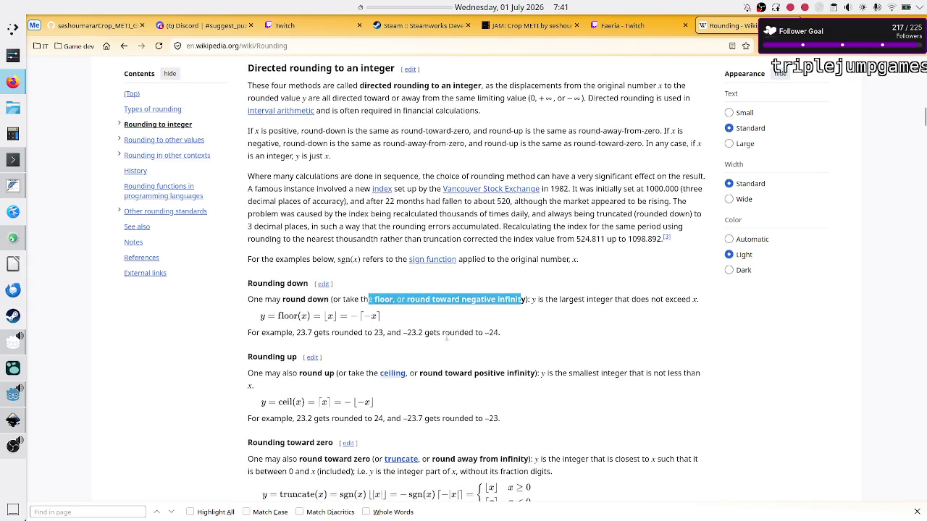
Scroll down to the 'Comparison of approaches for rounding to an integer' table.
{"action": "scroll", "coordinate": [428, 344], "scroll_direction": "down", "scroll_amount": 3}
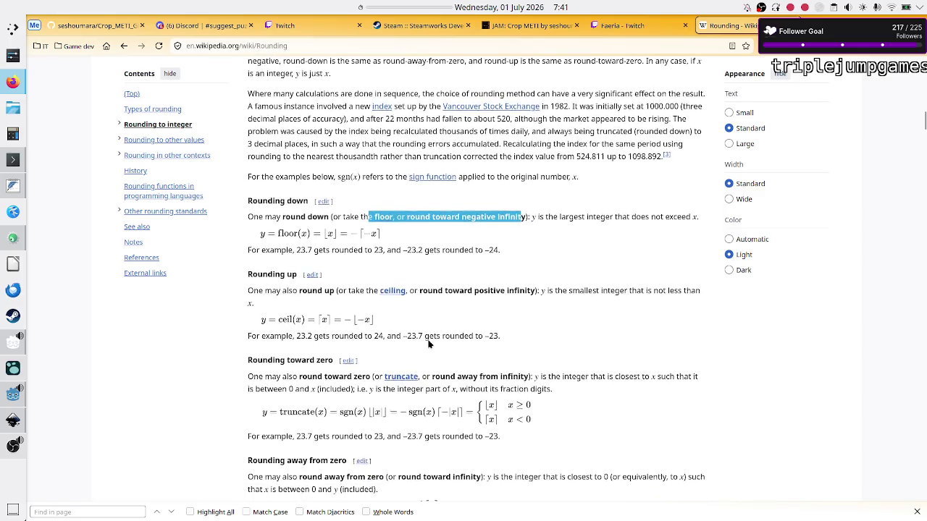
{"action": "scroll", "coordinate": [428, 344], "scroll_direction": "down", "scroll_amount": 3}
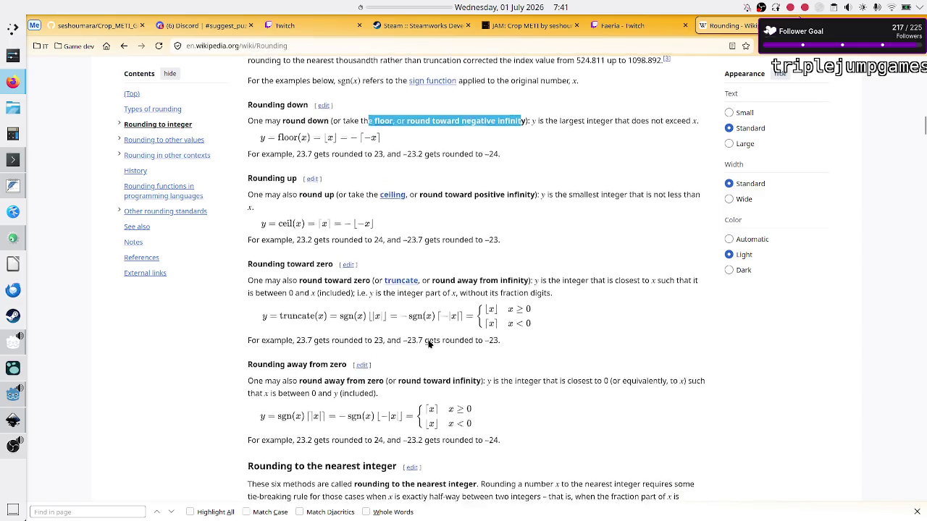
{"action": "scroll", "coordinate": [428, 344], "scroll_direction": "down", "scroll_amount": 3}
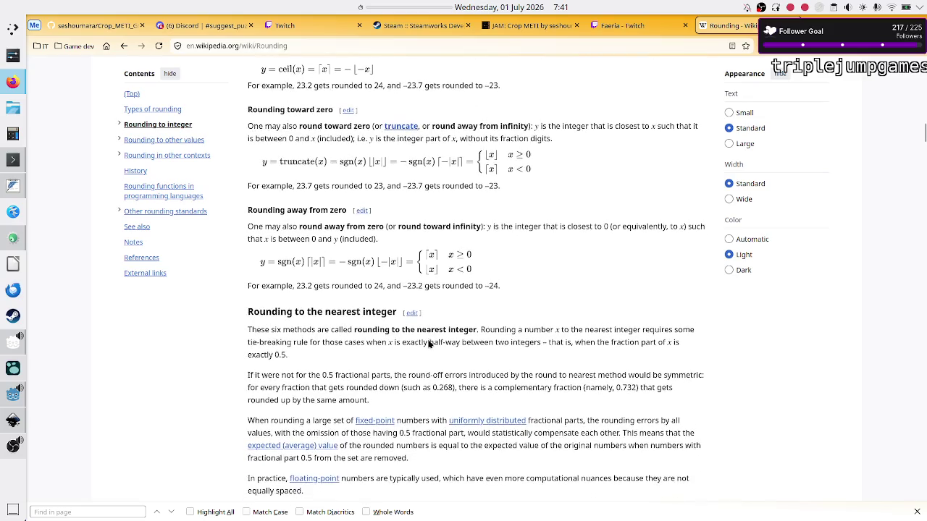
{"action": "scroll", "coordinate": [428, 340], "scroll_direction": "down", "scroll_amount": 2}
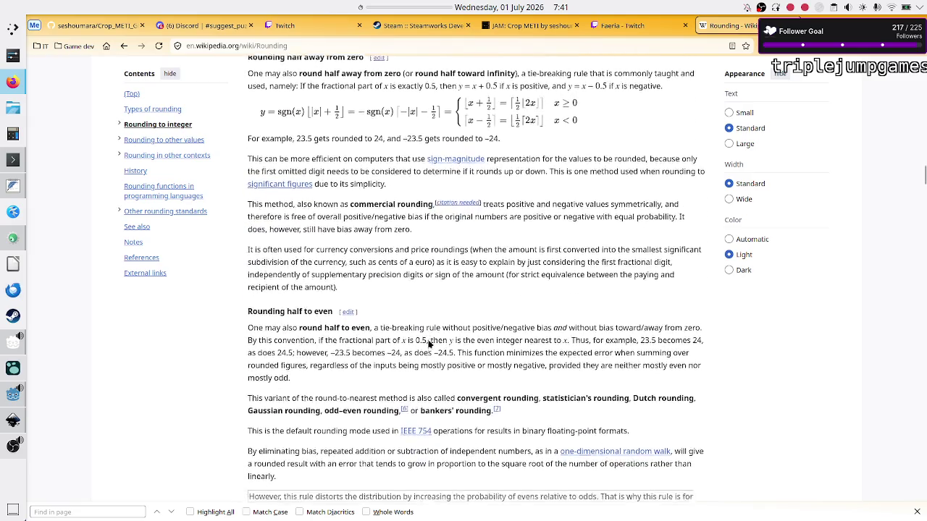
{"action": "scroll", "coordinate": [429, 345], "scroll_direction": "down", "scroll_amount": 5}
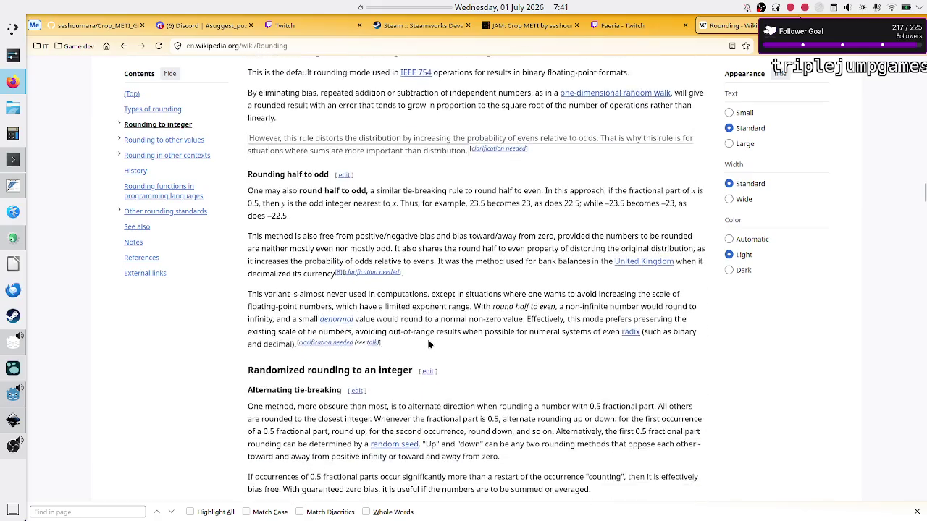
{"action": "scroll", "coordinate": [429, 340], "scroll_direction": "down", "scroll_amount": 3}
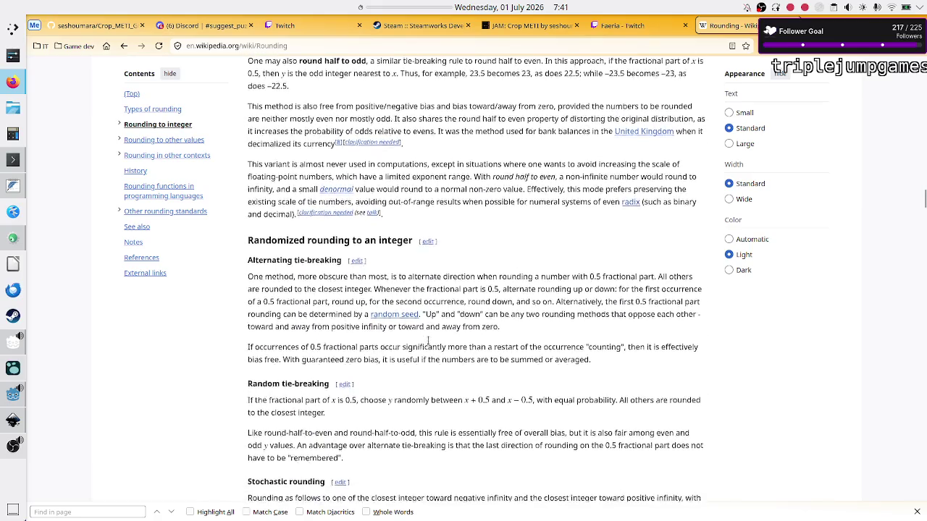
{"action": "scroll", "coordinate": [429, 341], "scroll_direction": "down", "scroll_amount": 2}
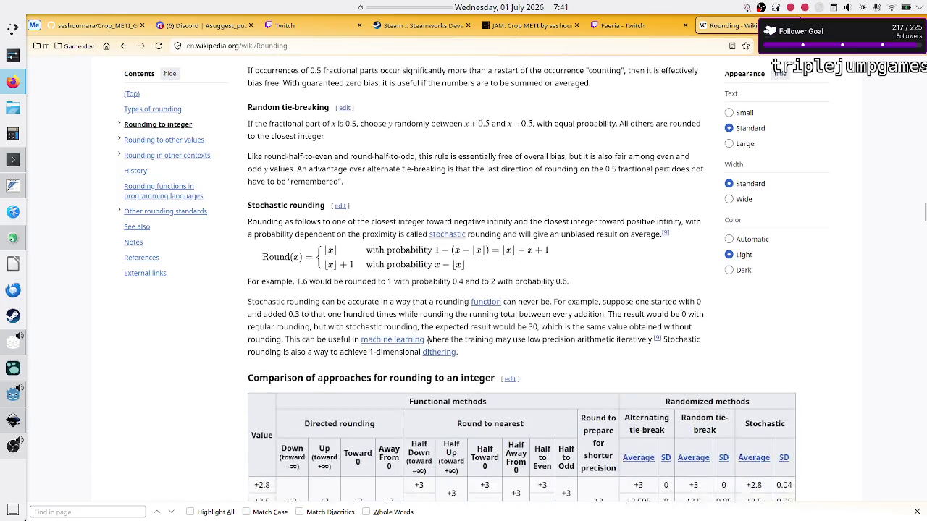
{"action": "mouse_move", "coordinate": [428, 342]}
{"action": "scroll", "coordinate": [429, 344], "scroll_direction": "down", "scroll_amount": 3}
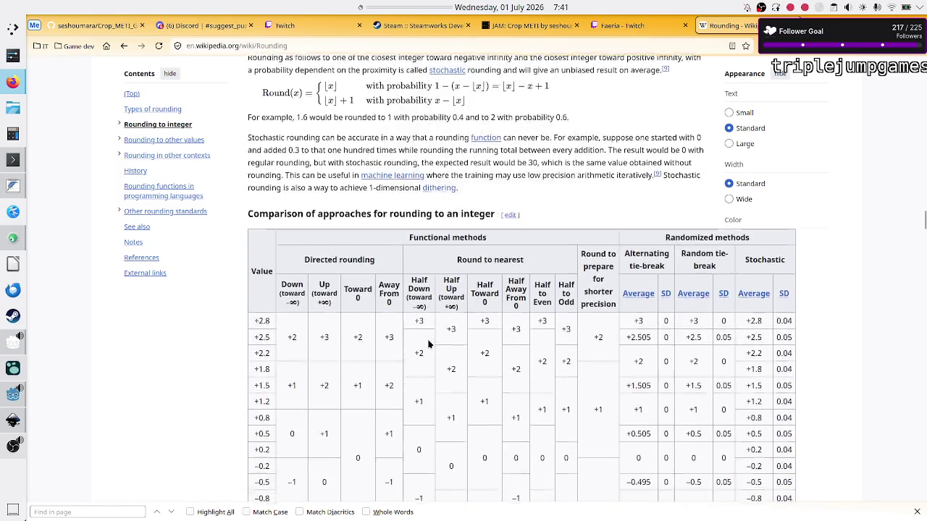
{"action": "scroll", "coordinate": [429, 345], "scroll_direction": "down", "scroll_amount": 1}
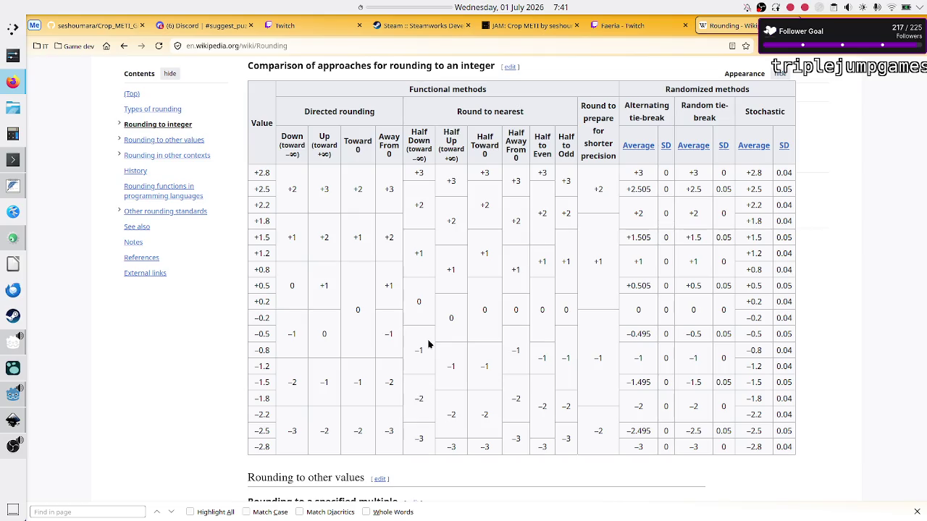
Highlight the +2 result in the Down column of the +2.5 row.
{"action": "left_click_drag", "start_coordinate": [288, 193], "coordinate": [303, 191]}
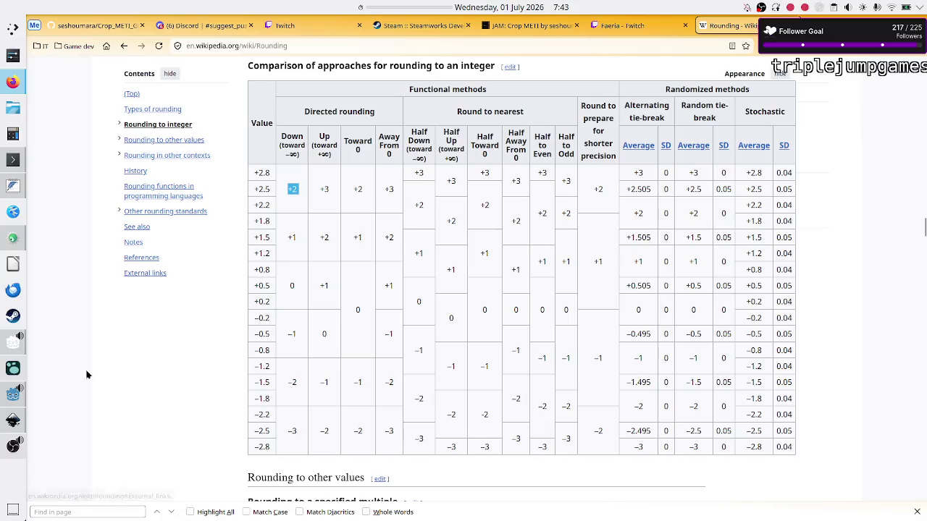
Return to Godot with the caret in the Divide by 2 description near 'n/2'.
{"action": "left_click", "coordinate": [13, 395]}
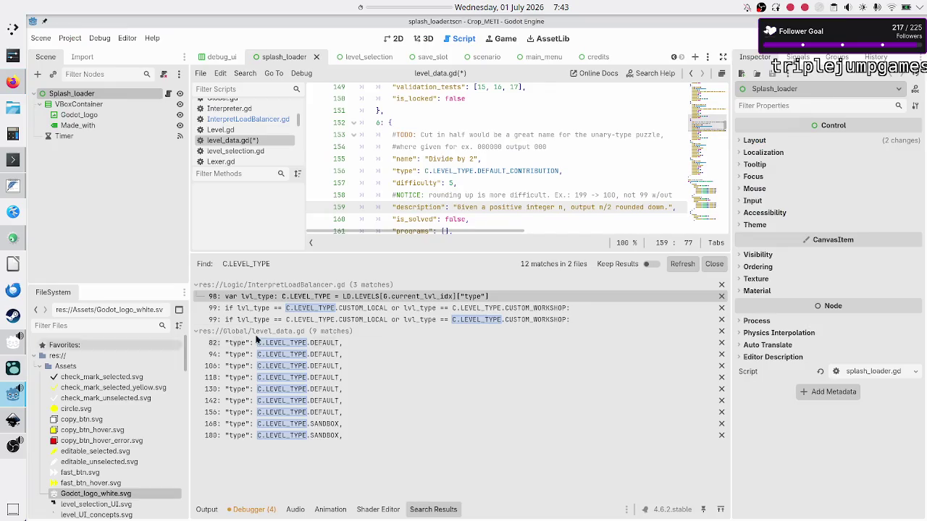
{"action": "left_click", "coordinate": [602, 212]}
{"action": "key", "text": "alt+Tab"}
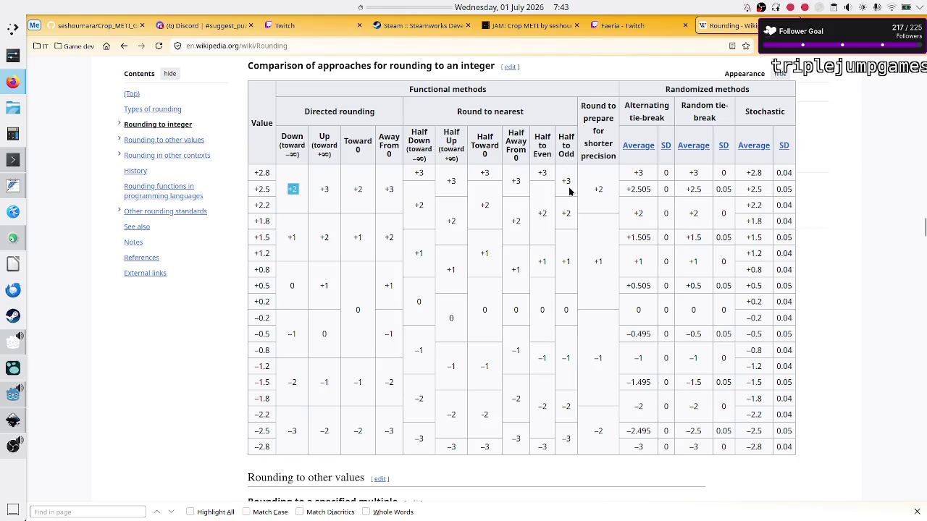
{"action": "key", "text": "alt+Tab"}
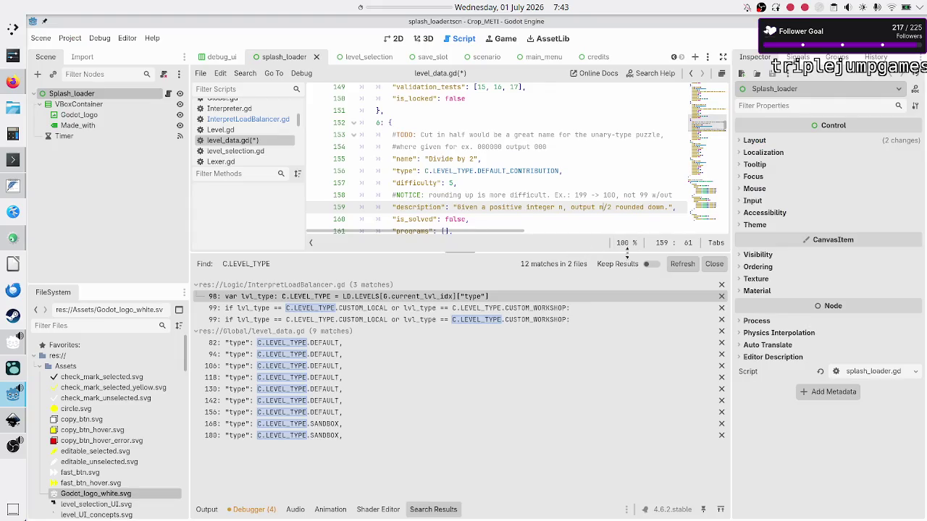
Move the caret through the Divide by 2 entry to the end of the tape_columns line.
{"action": "key", "text": "End"}
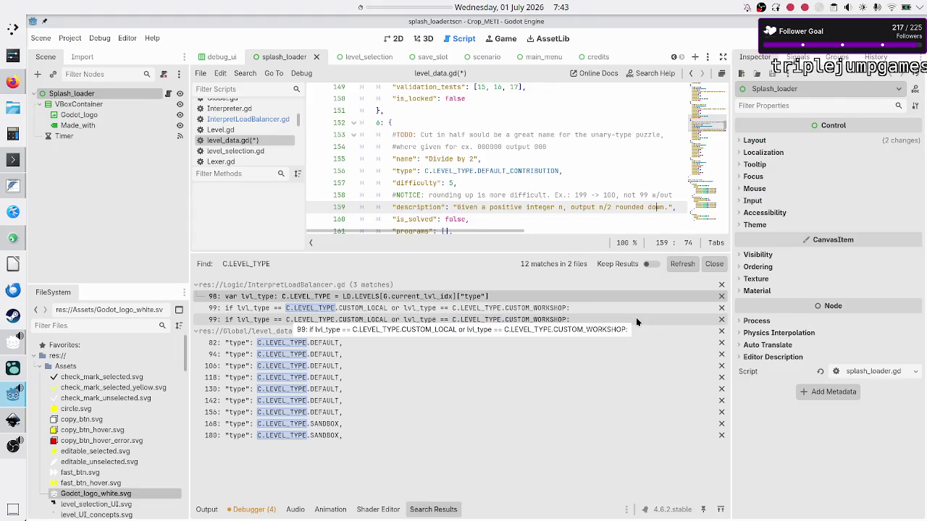
{"action": "key", "text": "Home"}
{"action": "key", "text": "Down"}
{"action": "key", "text": "Down"}
{"action": "key", "text": "Down"}
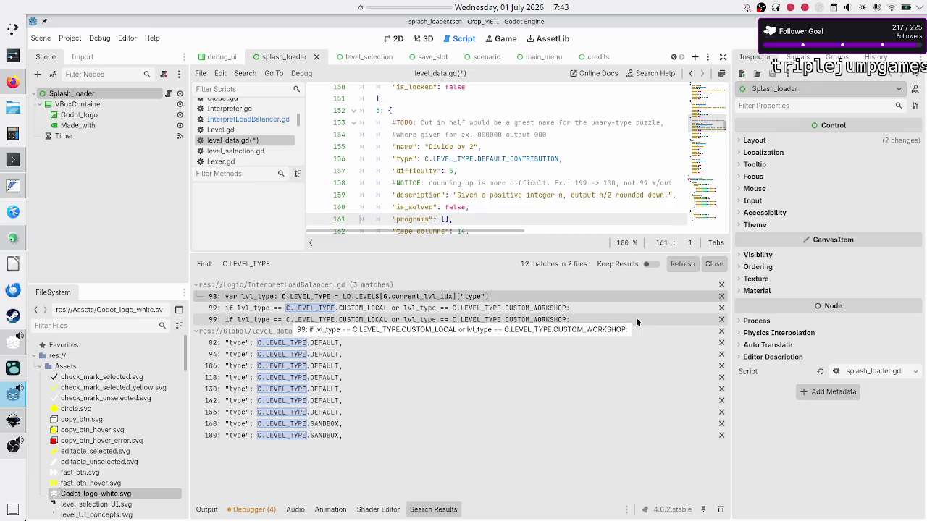
{"action": "key", "text": "Down"}
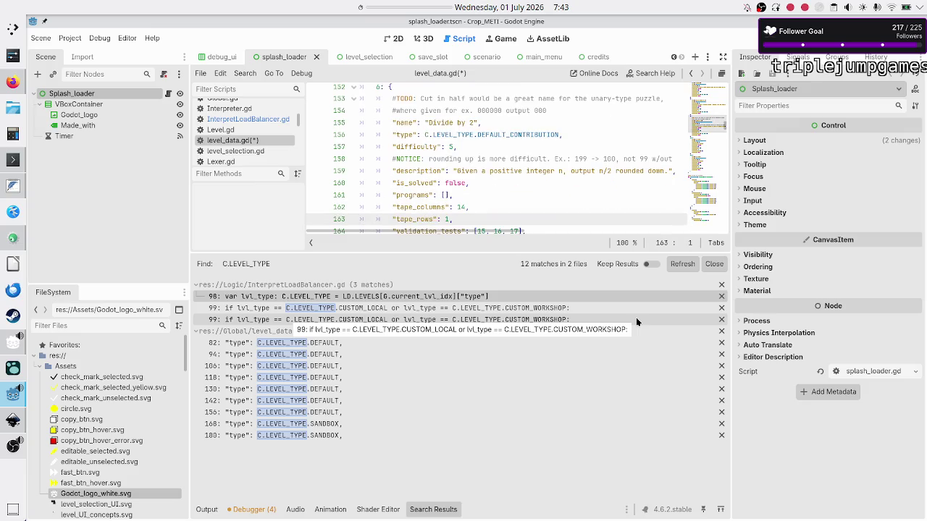
{"action": "key", "text": "Up"}
{"action": "key", "text": "End"}
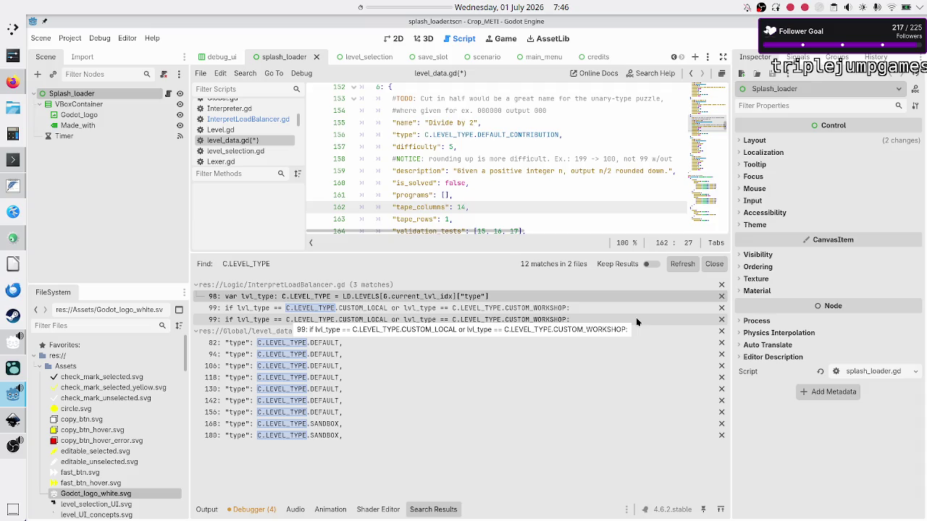
Set the Divide by 2 level's tape_columns to 11 and validation_tests to [18, 19, 20].
{"action": "key", "text": "BackSpace"}
{"action": "type", "text": "1"}
{"action": "key", "text": "Down"}
{"action": "key", "text": "Down"}
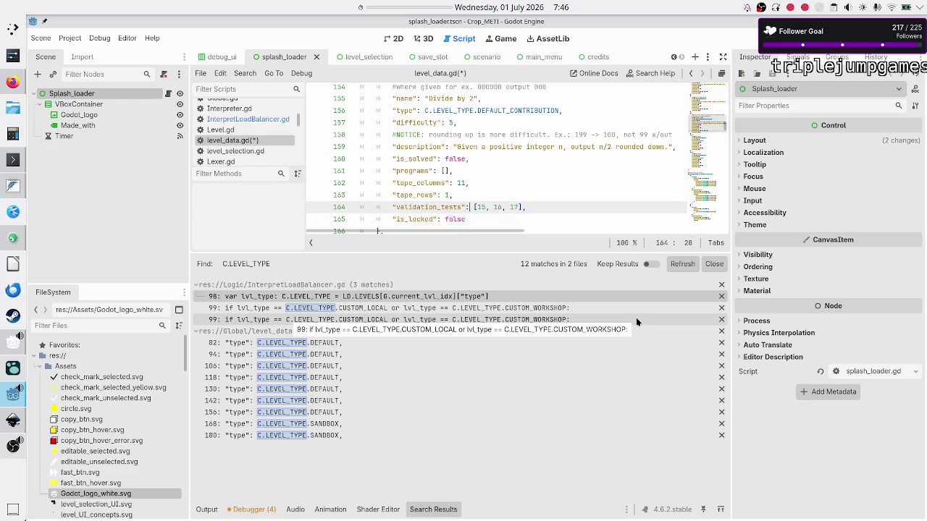
{"action": "key", "text": "shift+Right"}
{"action": "key", "text": "shift+Right"}
{"action": "key", "text": "shift+Right"}
{"action": "key", "text": "BackSpace"}
{"action": "type", "text": "19, 20"}
{"action": "key", "text": "Down"}
{"action": "key", "text": "Home"}
Go to the end of the Decimal data category's levels list, then close the search results panel.
{"action": "key", "text": "Down"}
{"action": "key", "text": "Down"}
{"action": "key", "text": "Down"}
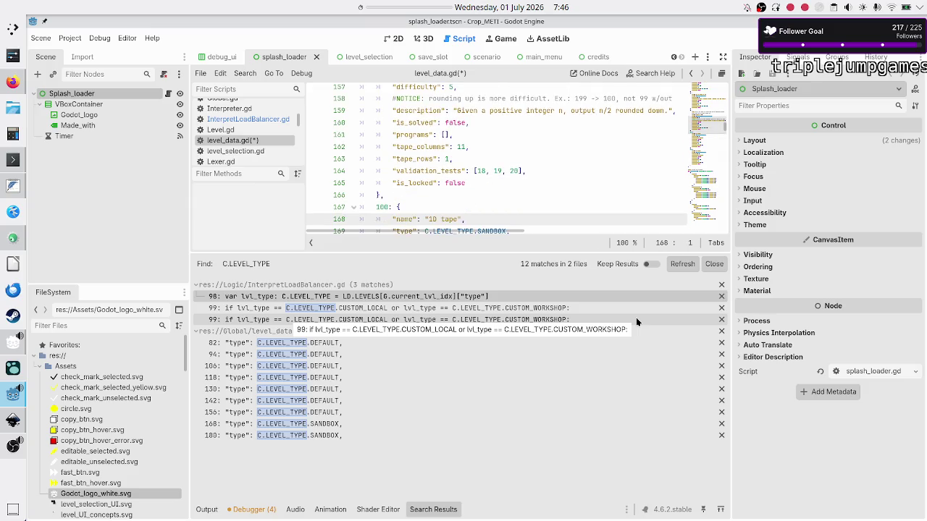
{"action": "key", "text": "Up"}
{"action": "key", "text": "Up"}
{"action": "key", "text": "Up"}
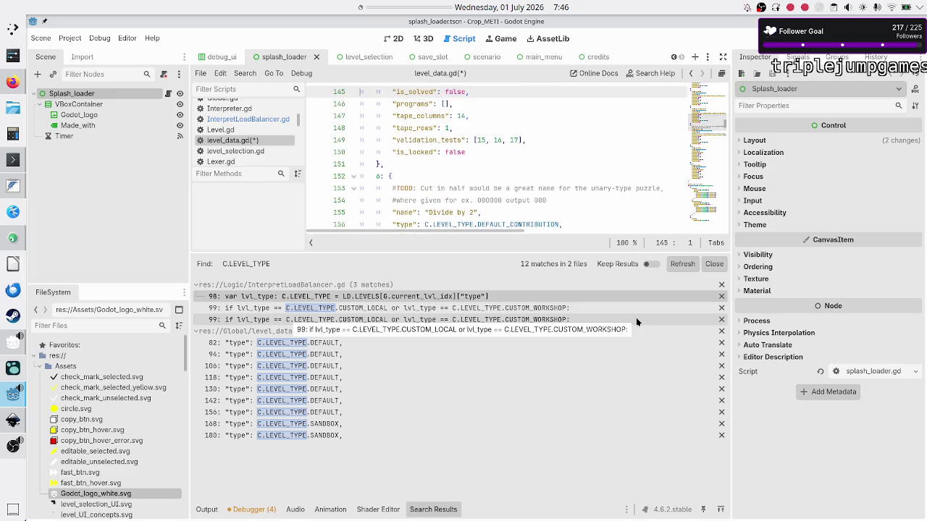
{"action": "key", "text": "Down"}
{"action": "key", "text": "Down"}
{"action": "key", "text": "Down"}
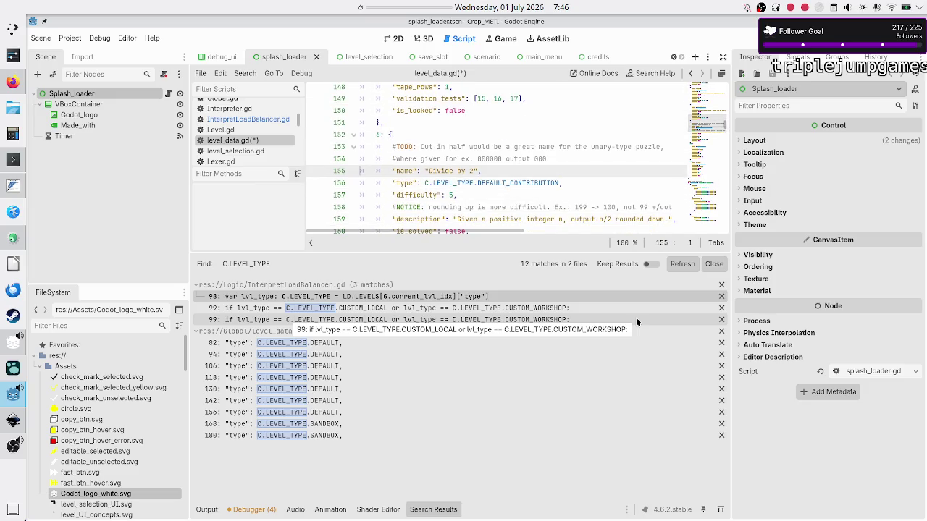
{"action": "key", "text": "Up"}
{"action": "key", "text": "Up"}
{"action": "key", "text": "Up"}
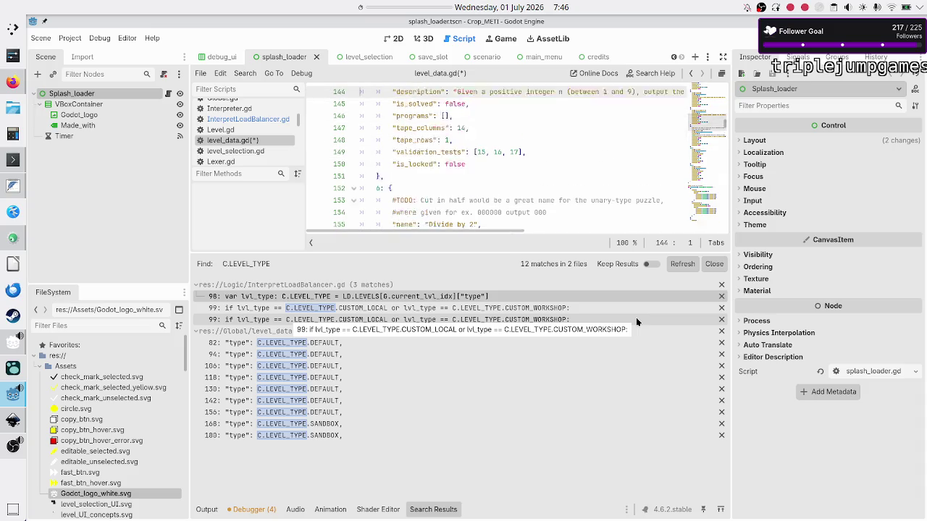
{"action": "key", "text": "Up"}
{"action": "key", "text": "Up"}
{"action": "key", "text": "Up"}
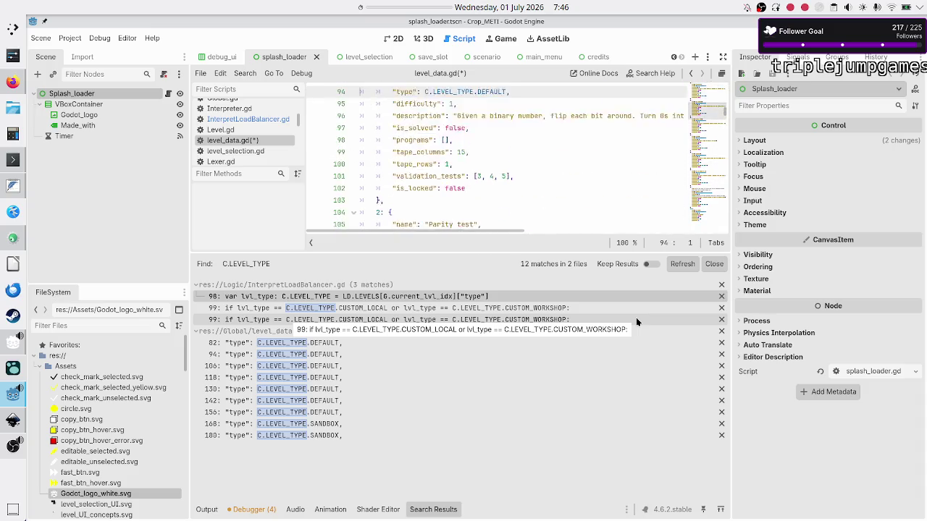
{"action": "key", "text": "Up"}
{"action": "key", "text": "Up"}
{"action": "key", "text": "Up"}
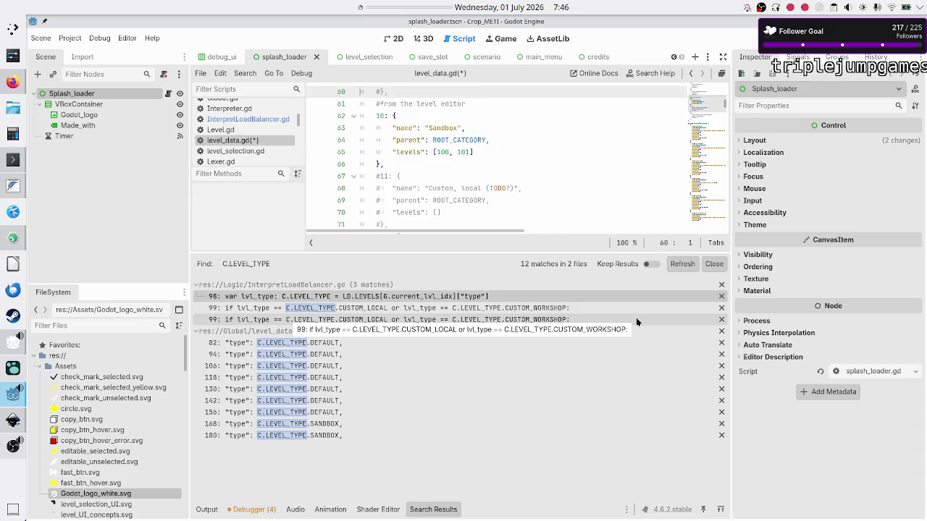
{"action": "key", "text": "Up"}
{"action": "key", "text": "Up"}
{"action": "key", "text": "Up"}
{"action": "key", "text": "Up"}
{"action": "key", "text": "Up"}
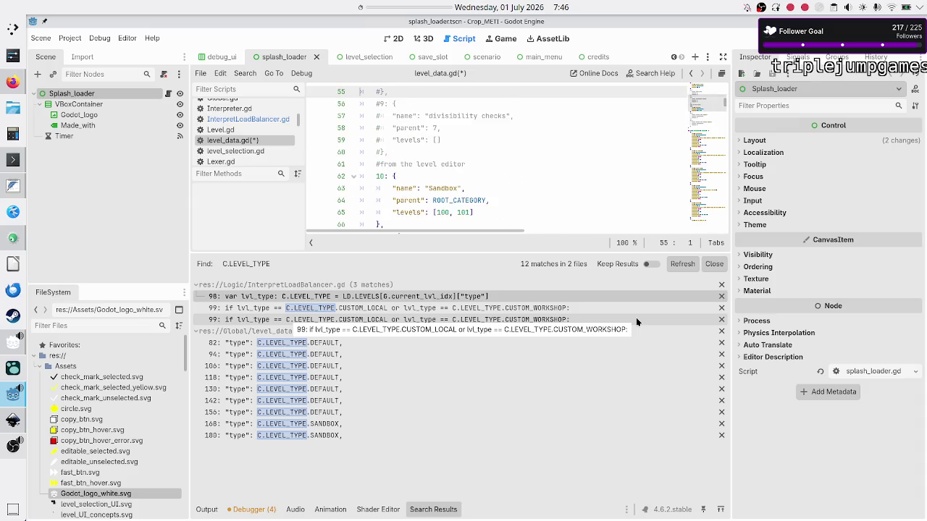
{"action": "key", "text": "Up"}
{"action": "key", "text": "Up"}
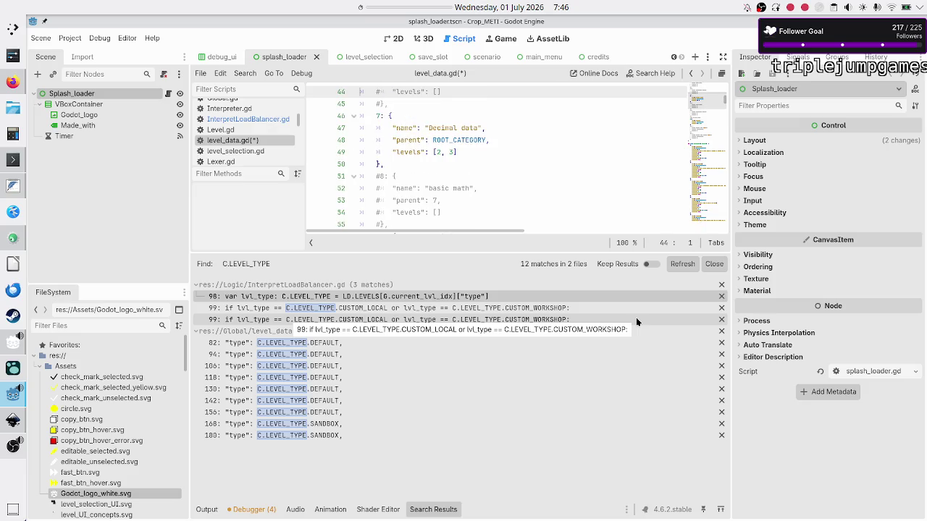
{"action": "key", "text": "Down"}
{"action": "key", "text": "Down"}
{"action": "key", "text": "Down"}
{"action": "key", "text": "End"}
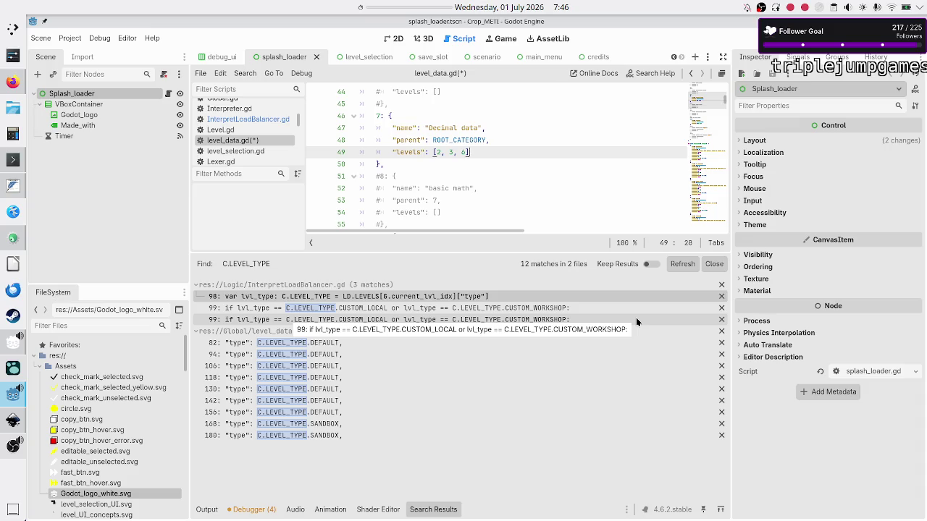
{"action": "key", "text": "Down"}
{"action": "key", "text": "Down"}
{"action": "key", "text": "Down"}
{"action": "key", "text": "Down"}
{"action": "key", "text": "Down"}
{"action": "key", "text": "Down"}
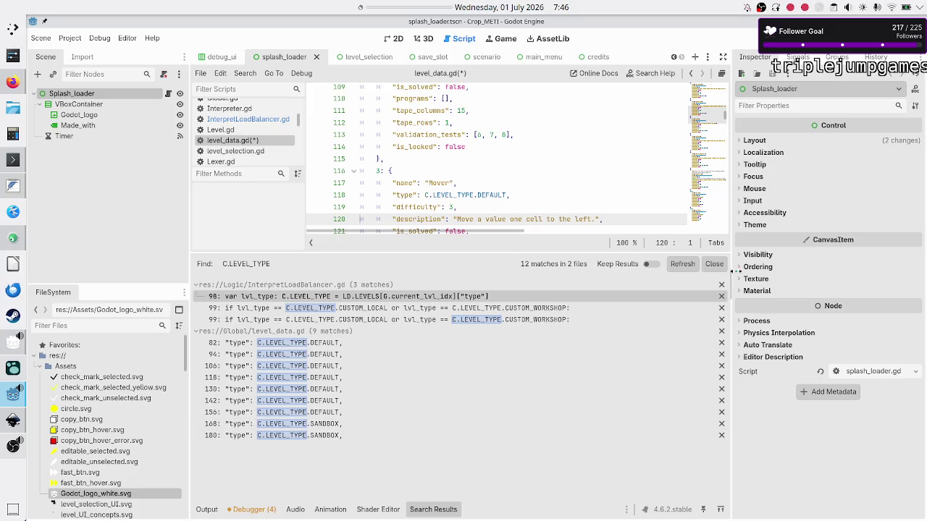
{"action": "left_click", "coordinate": [706, 265]}
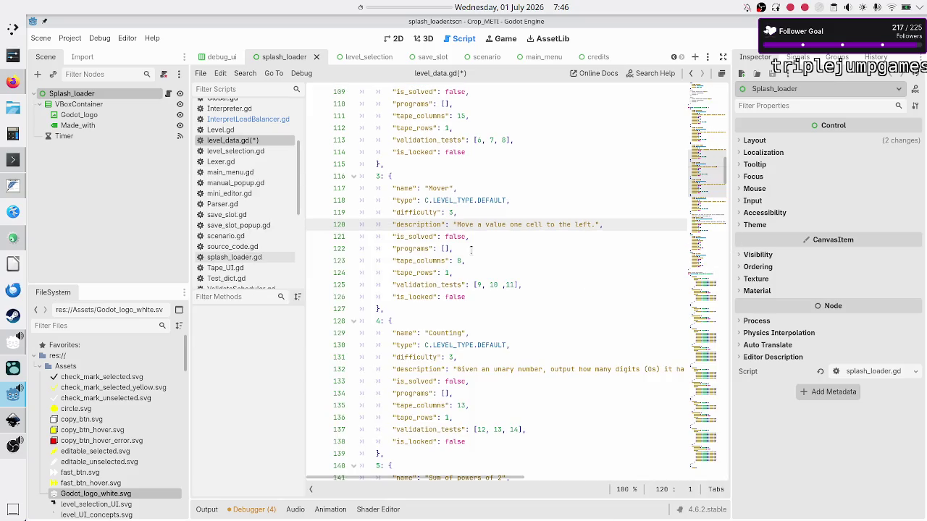
Scroll level_data.gd down to validation test case 17 at the end of the dictionary.
{"action": "scroll", "coordinate": [472, 248], "scroll_direction": "down", "scroll_amount": 5}
{"action": "scroll", "coordinate": [472, 249], "scroll_direction": "down", "scroll_amount": 18}
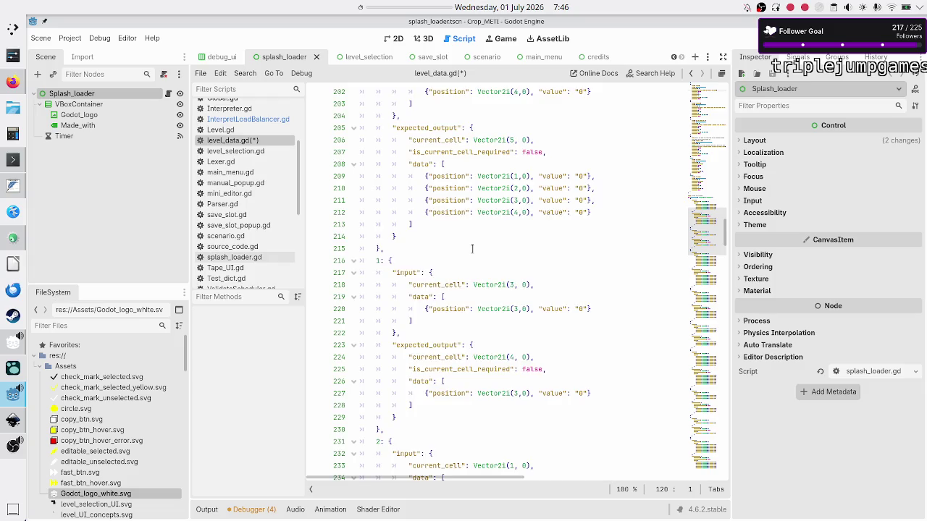
{"action": "scroll", "coordinate": [472, 248], "scroll_direction": "down", "scroll_amount": 20}
{"action": "scroll", "coordinate": [472, 248], "scroll_direction": "down", "scroll_amount": 19}
{"action": "scroll", "coordinate": [472, 249], "scroll_direction": "down", "scroll_amount": 10}
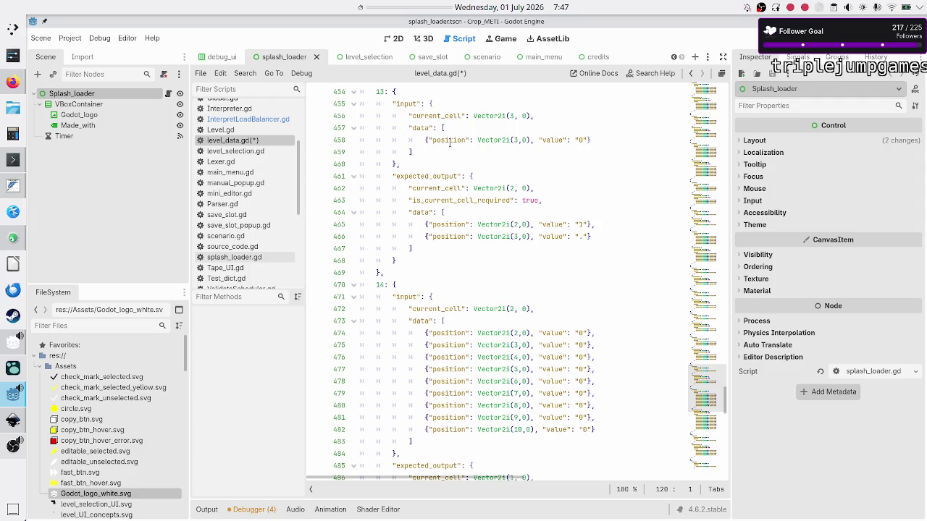
{"action": "scroll", "coordinate": [507, 135], "scroll_direction": "down", "scroll_amount": 15}
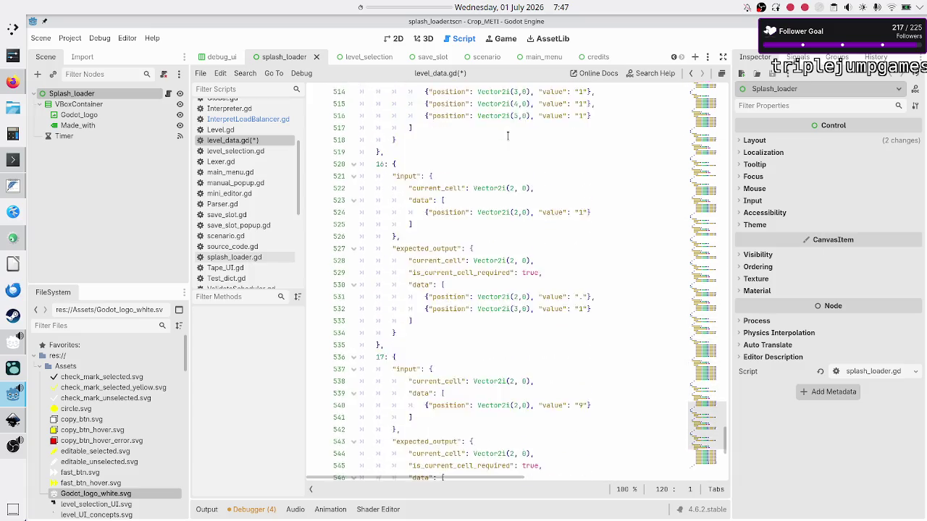
{"action": "scroll", "coordinate": [508, 135], "scroll_direction": "down", "scroll_amount": 3}
{"action": "scroll", "coordinate": [503, 138], "scroll_direction": "up", "scroll_amount": 5}
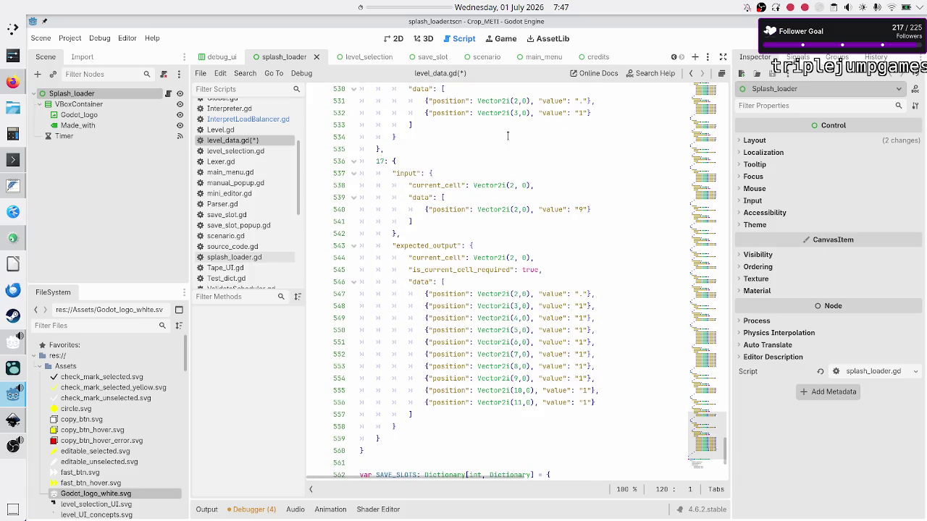
Copy the test case 17 block and paste a duplicate directly after it.
{"action": "left_click", "coordinate": [460, 167]}
{"action": "key", "text": "Down"}
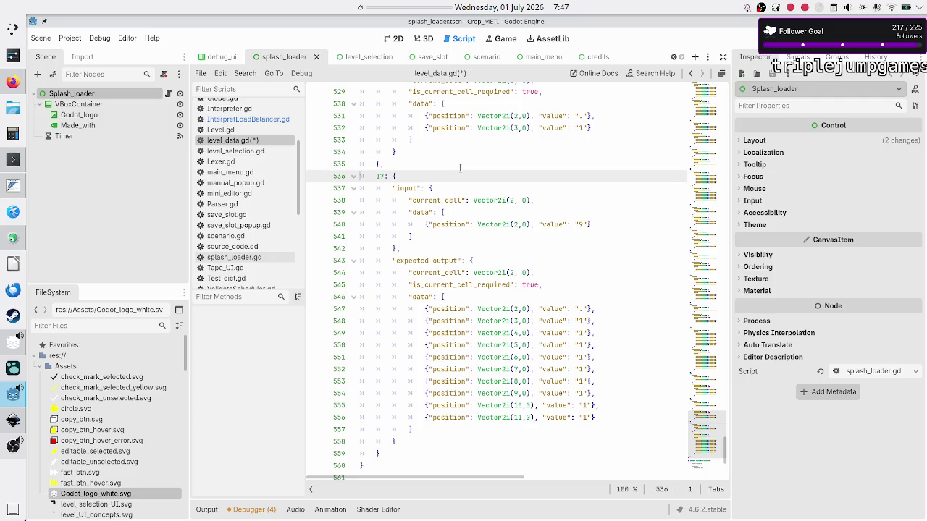
{"action": "key", "text": "shift+Down"}
{"action": "key", "text": "shift+Down"}
{"action": "key", "text": "shift+Down"}
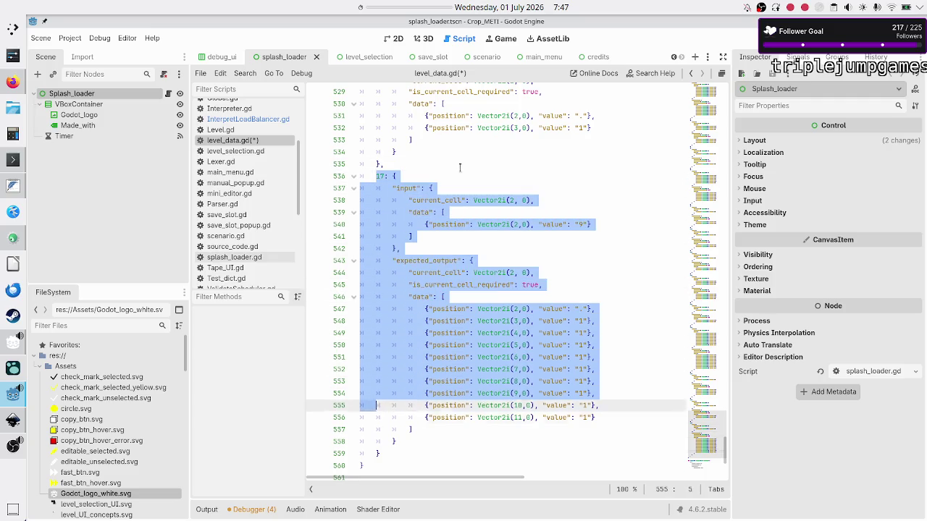
{"action": "key", "text": "shift+Right"}
{"action": "key", "text": "ctrl+c"}
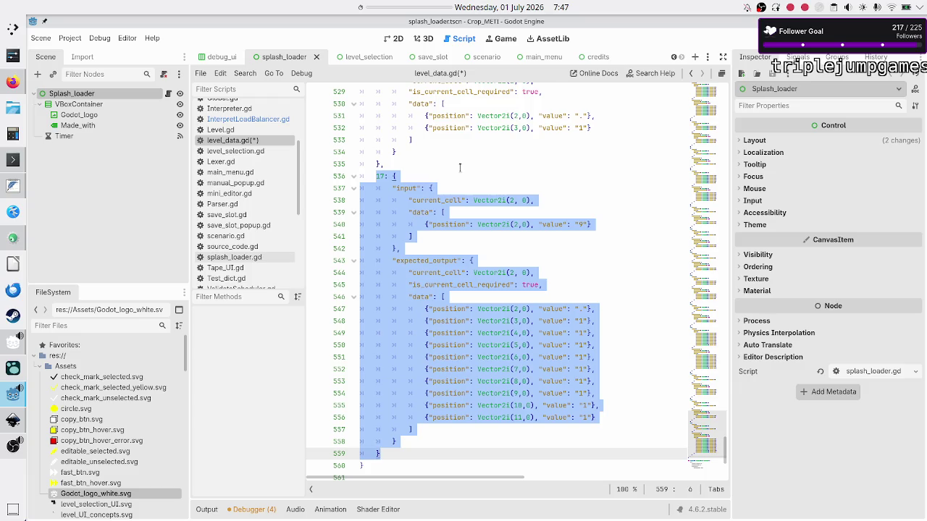
{"action": "key", "text": "Escape"}
{"action": "type", "text": ","}
{"action": "key", "text": "Return"}
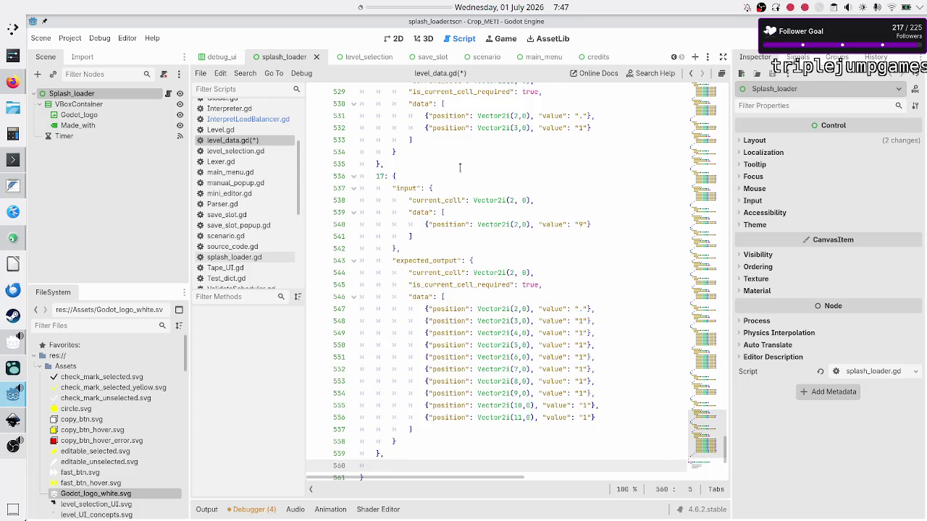
{"action": "key", "text": "ctrl+v"}
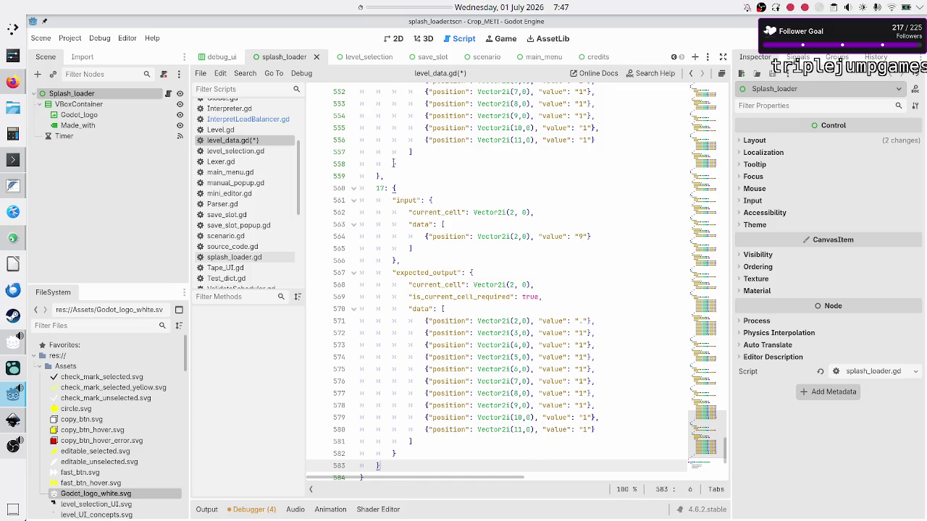
Renumber the duplicated test case's key from 17 to 18 and go to its input value.
{"action": "left_click", "coordinate": [386, 200]}
{"action": "key", "text": "BackSpace"}
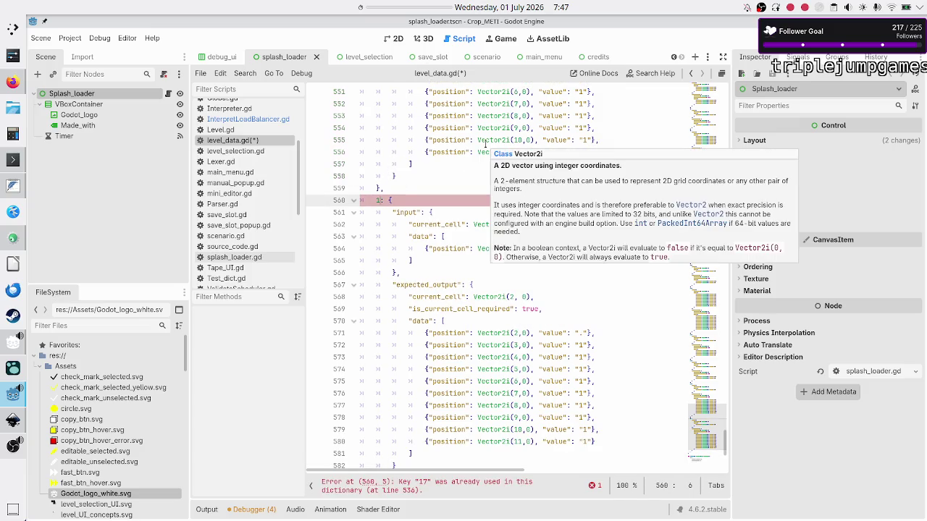
{"action": "type", "text": "8"}
{"action": "key", "text": "Down"}
{"action": "key", "text": "Down"}
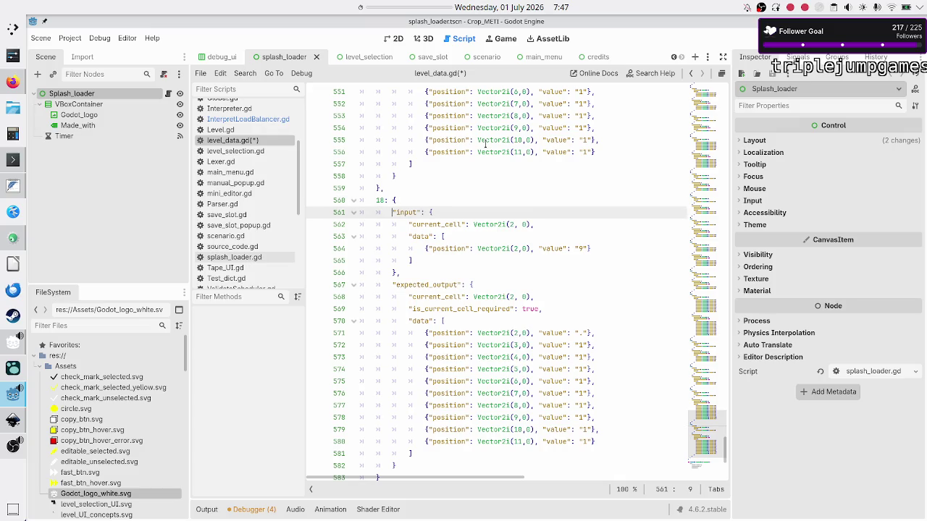
{"action": "key", "text": "ctrl+Right"}
{"action": "key", "text": "ctrl+Right"}
{"action": "key", "text": "ctrl+Right"}
{"action": "key", "text": "ctrl+Right"}
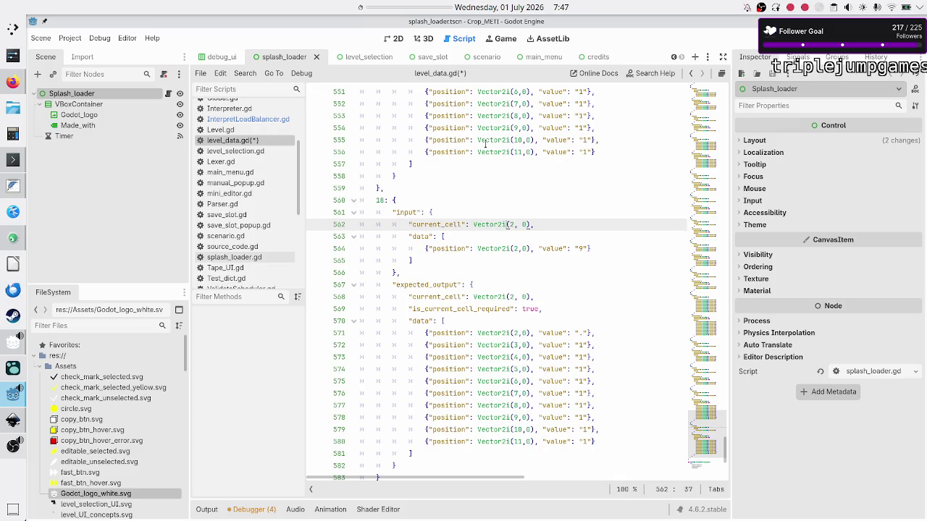
{"action": "key", "text": "shift+Right"}
{"action": "key", "text": "Down"}
{"action": "key", "text": "Down"}
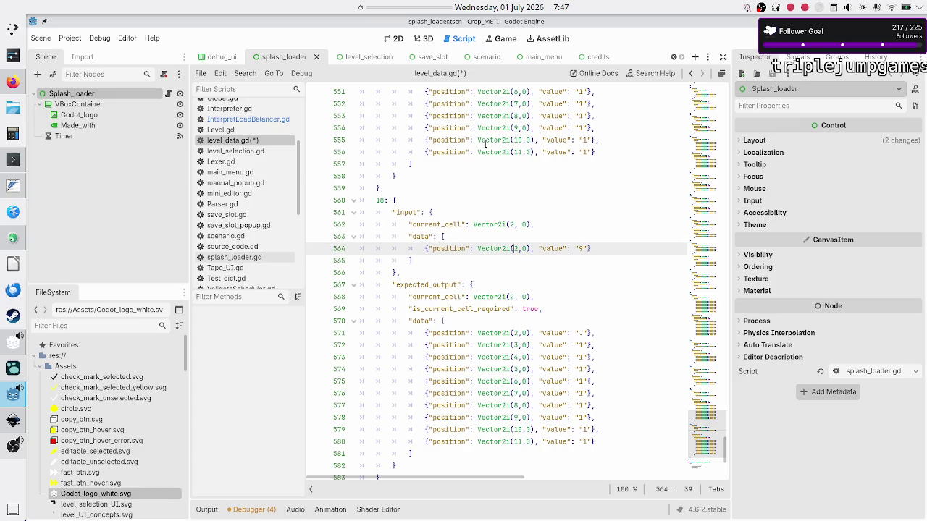
{"action": "key", "text": "Up"}
{"action": "key", "text": "Up"}
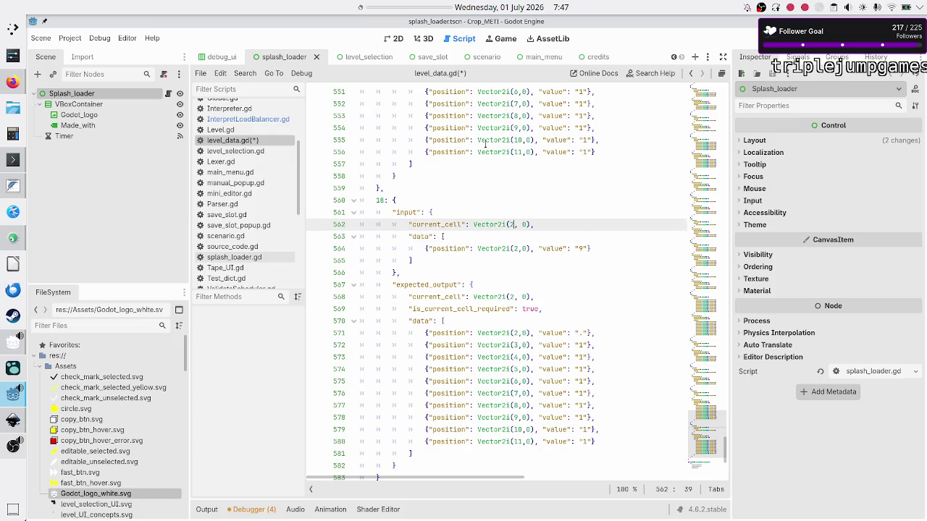
{"action": "key", "text": "Down"}
{"action": "key", "text": "Down"}
{"action": "key", "text": "Right"}
{"action": "key", "text": "Right"}
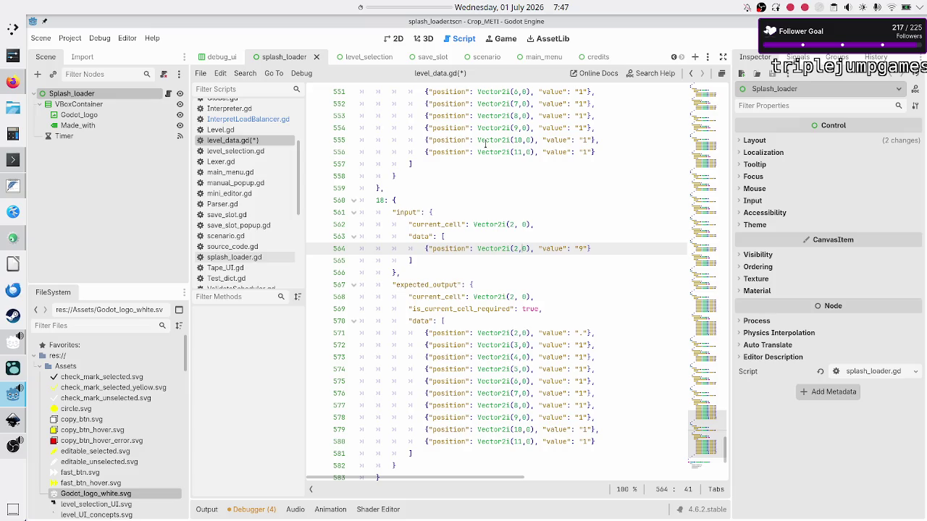
{"action": "key", "text": "Right"}
{"action": "key", "text": "Right"}
{"action": "key", "text": "Right"}
Replace test 18's input value 9 with 68.
{"action": "key", "text": "BackSpace"}
{"action": "type", "text": "68"}
{"action": "key", "text": "shift+Right"}
{"action": "key", "text": "shift+Right"}
{"action": "key", "text": "Left"}
{"action": "key", "text": "shift+Right"}
{"action": "key", "text": "Left"}
{"action": "key", "text": "shift+Right"}
{"action": "key", "text": "Left"}
Calculate 133/2 = 66.5 in KCalc, move its window aside, and return to Godot.
{"action": "left_click", "coordinate": [13, 136]}
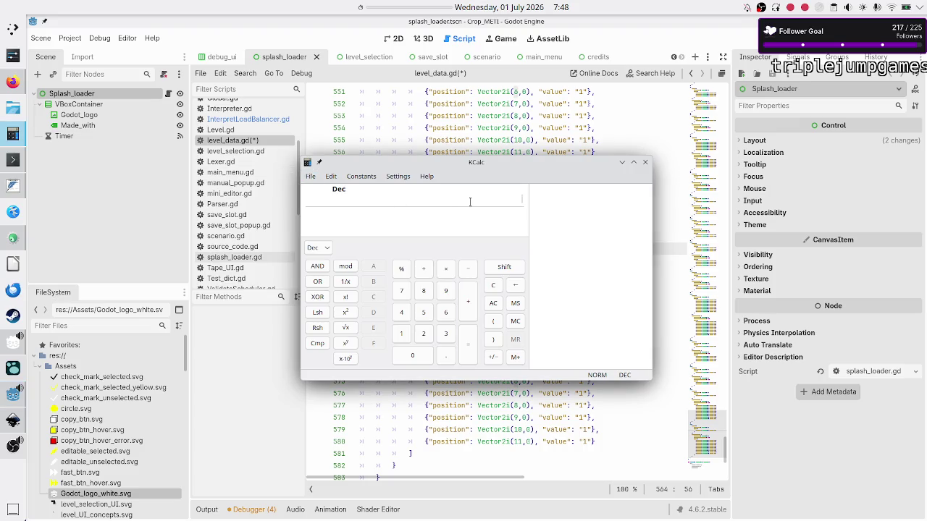
{"action": "type", "text": "133/2"}
{"action": "key", "text": "Return"}
{"action": "left_click_drag", "start_coordinate": [548, 166], "coordinate": [384, 137]}
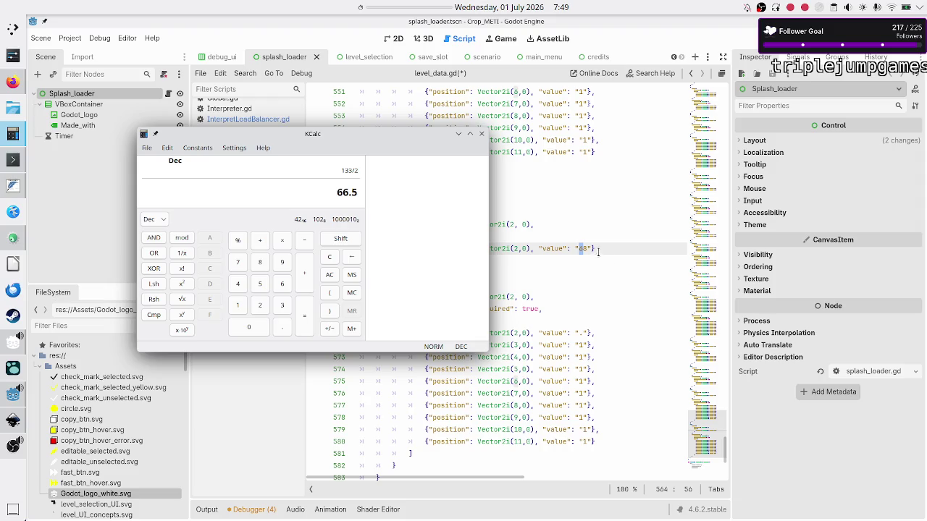
{"action": "left_click", "coordinate": [629, 249]}
Change test 18's first input entry to value "4" at cell (2,0).
{"action": "key", "text": "BackSpace"}
{"action": "key", "text": "BackSpace"}
{"action": "type", "text": "42\"}"}
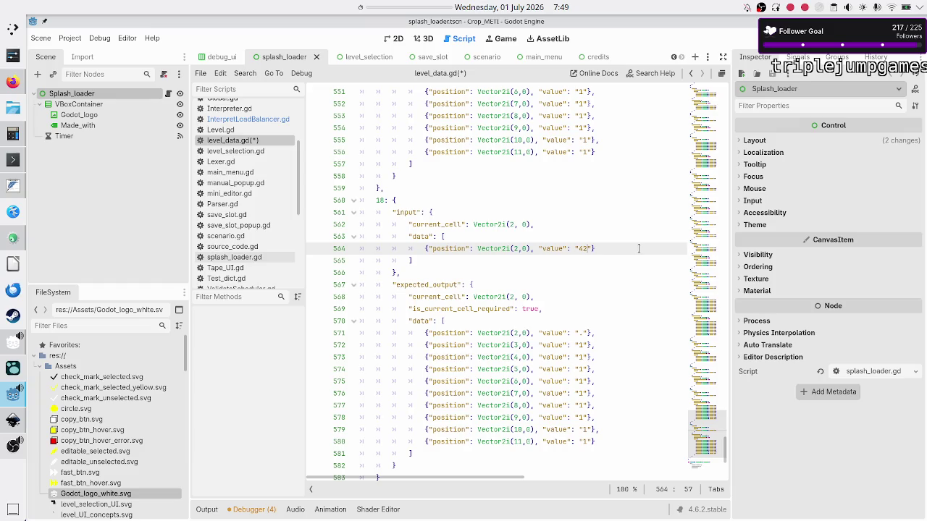
{"action": "type", "text": ","}
{"action": "key", "text": "Return"}
{"action": "key", "text": "Up"}
{"action": "key", "text": "Home"}
{"action": "key", "text": "shift+Down"}
{"action": "key", "text": "shift+Left"}
{"action": "key", "text": "shift+Left"}
{"action": "key", "text": "shift+Left"}
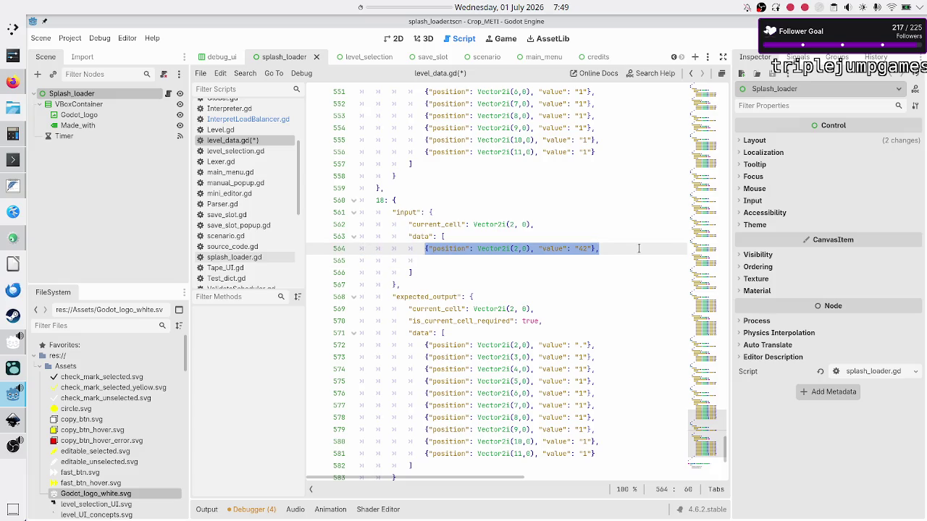
{"action": "key", "text": "Down"}
{"action": "key", "text": "BackSpace"}
{"action": "key", "text": "BackSpace"}
{"action": "key", "text": "BackSpace"}
{"action": "key", "text": "BackSpace"}
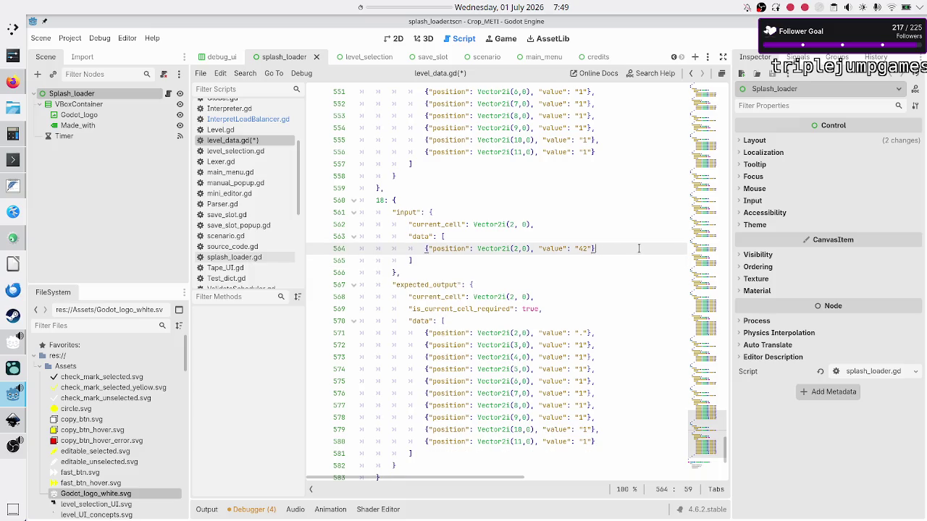
{"action": "key", "text": "Delete"}
{"action": "type", "text": ","}
{"action": "key", "text": "BackSpace"}
Duplicate the input entry as a second cell at (3,0) with value "2".
{"action": "key", "text": "End"}
{"action": "type", "text": ","}
{"action": "key", "text": "Return"}
{"action": "key", "text": "Up"}
{"action": "key", "text": "shift+End"}
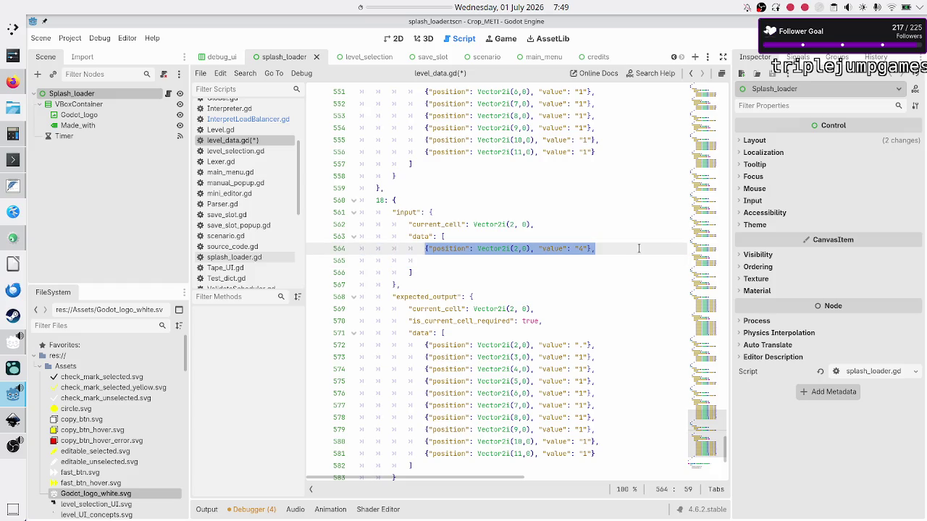
{"action": "key", "text": "ctrl+c"}
{"action": "key", "text": "Down"}
{"action": "key", "text": "ctrl+v"}
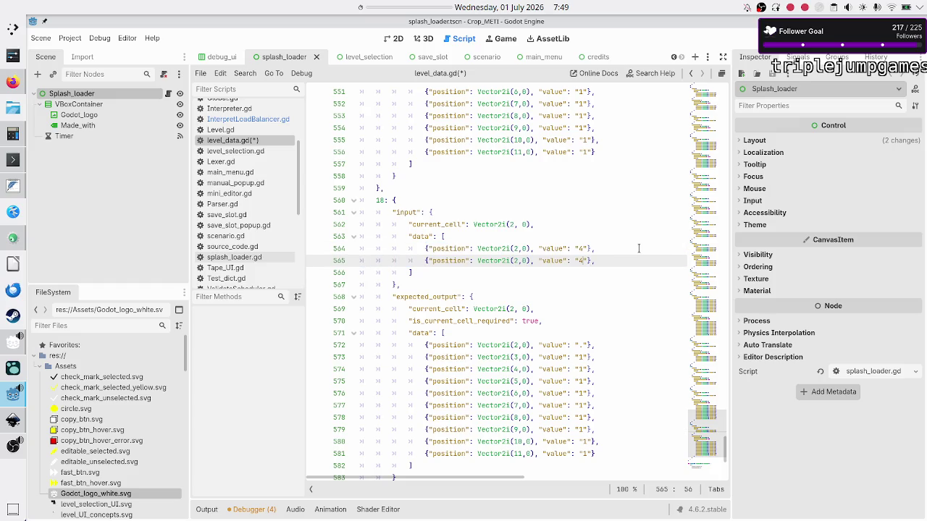
{"action": "key", "text": "Left"}
{"action": "key", "text": "Left"}
{"action": "key", "text": "Left"}
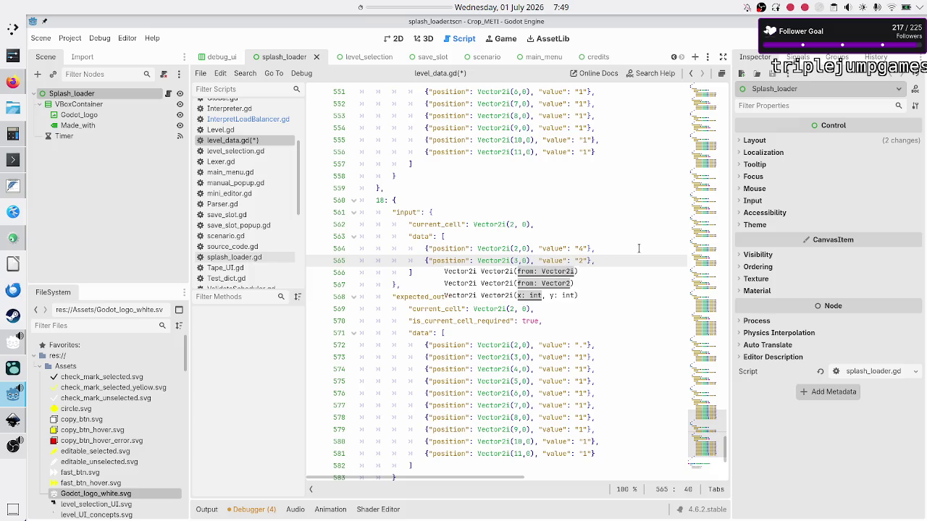
{"action": "key", "text": "Escape"}
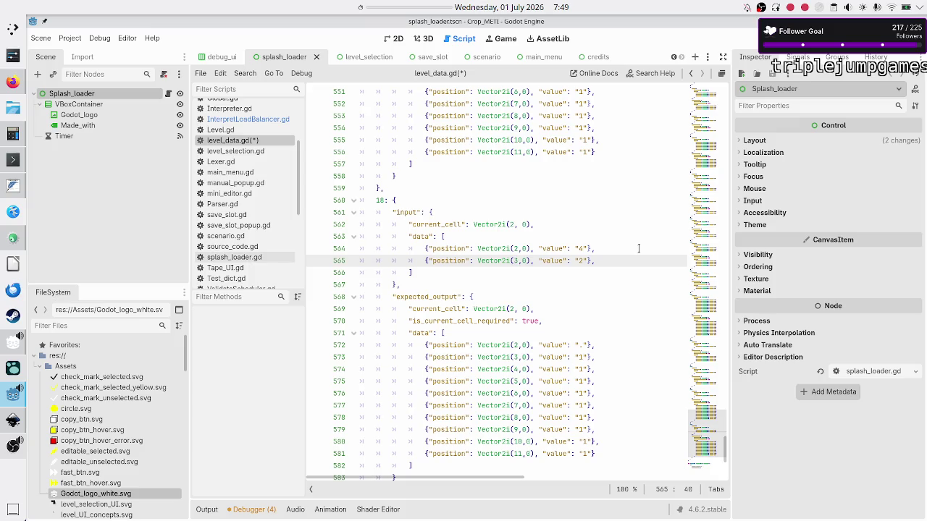
{"action": "key", "text": "Down"}
{"action": "key", "text": "Down"}
{"action": "key", "text": "Down"}
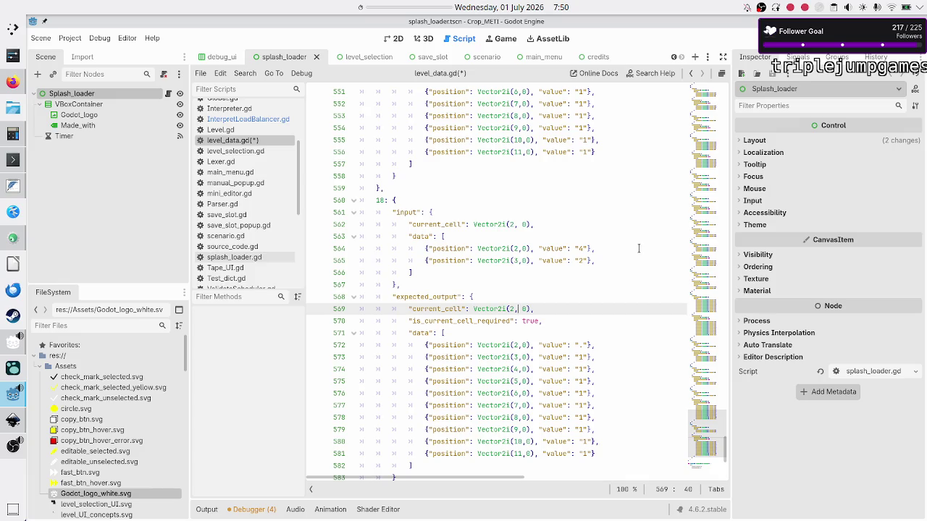
Add a #TODO comment in test 18's expected output about checking a solution before deciding.
{"action": "key", "text": "Left"}
{"action": "key", "text": "shift+Right"}
{"action": "key", "text": "Home"}
{"action": "key", "text": "Home"}
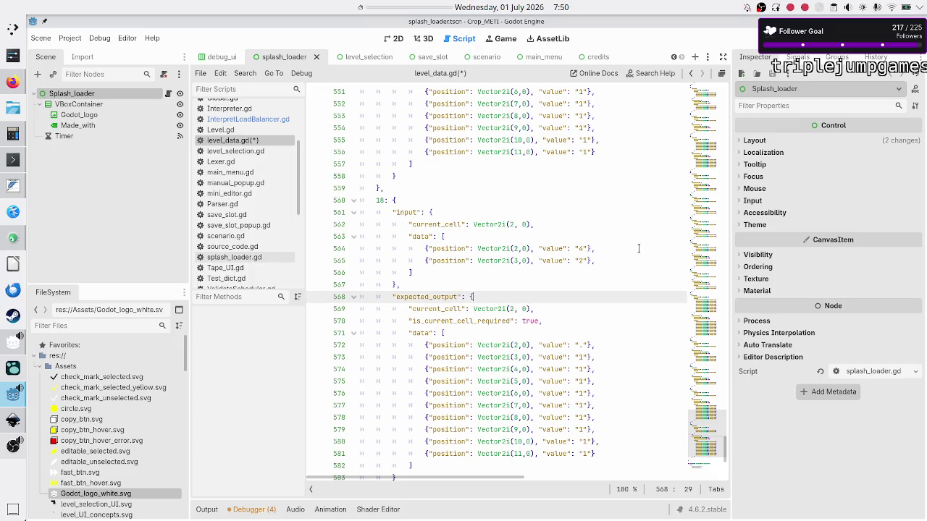
{"action": "key", "text": "Right"}
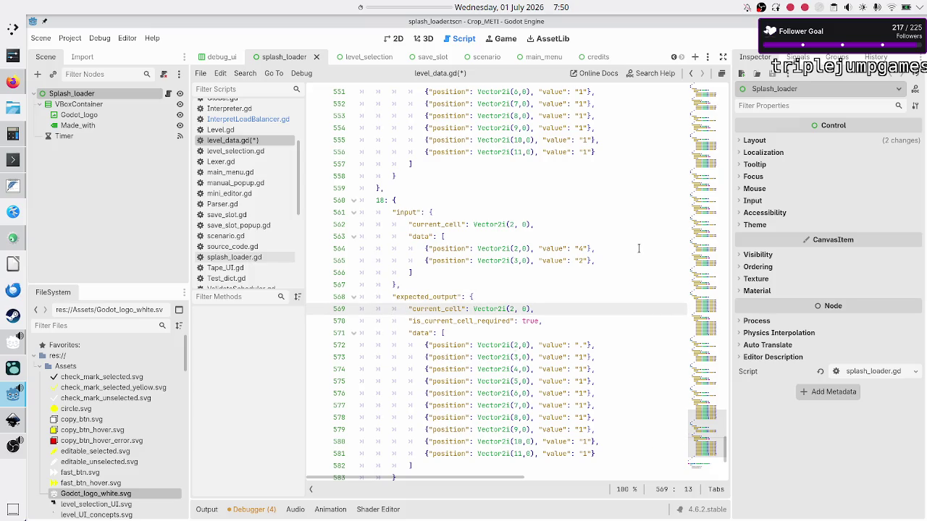
{"action": "key", "text": "Down"}
{"action": "key", "text": "shift+Right"}
{"action": "key", "text": "shift+Right"}
{"action": "key", "text": "shift+Right"}
{"action": "key", "text": "Right"}
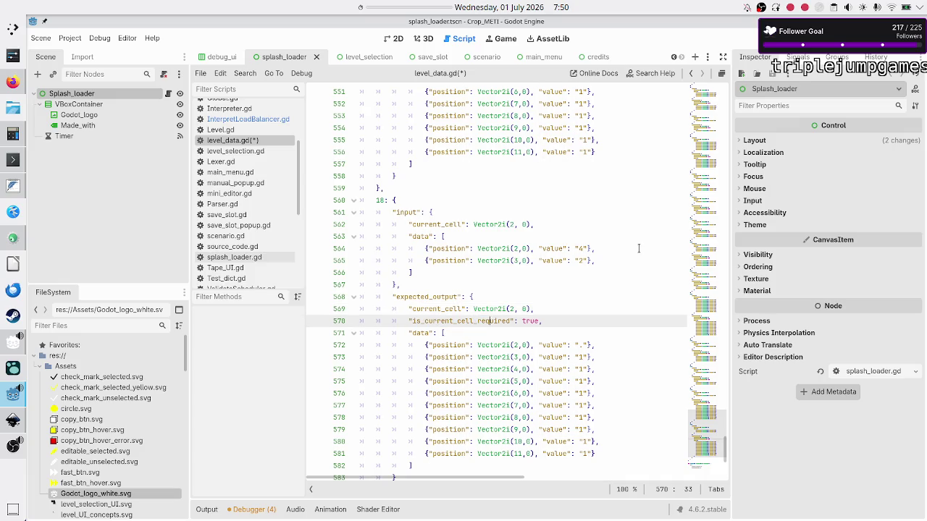
{"action": "key", "text": "Right"}
{"action": "key", "text": "Right"}
{"action": "key", "text": "Right"}
{"action": "key", "text": "Up"}
{"action": "key", "text": "Down"}
{"action": "key", "text": "Up"}
{"action": "key", "text": "Up"}
{"action": "key", "text": "Return"}
{"action": "type", "text": "#TODO: find a "}
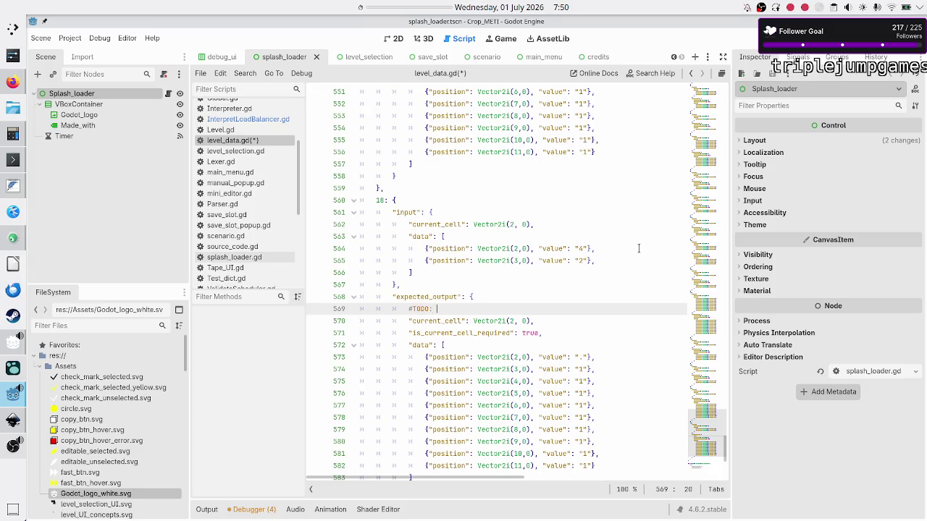
{"action": "type", "text": "solution firs"}
{"action": "type", "text": "t, then"}
{"action": "key", "text": "BackSpace"}
{"action": "key", "text": "BackSpace"}
{"action": "key", "text": "BackSpace"}
{"action": "type", "text": "heck a solutio"}
{"action": "type", "text": "n and "}
{"action": "type", "text": "decide then"}
Replace the old expected data entries with a copy of the two input entries.
{"action": "key", "text": "Down"}
{"action": "key", "text": "Down"}
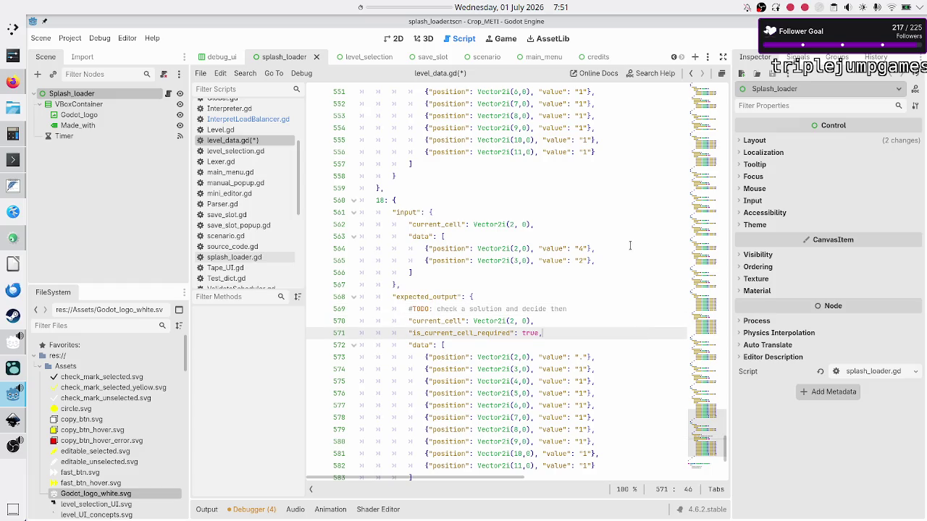
{"action": "key", "text": "Down"}
{"action": "key", "text": "Down"}
{"action": "key", "text": "Home"}
{"action": "key", "text": "Home"}
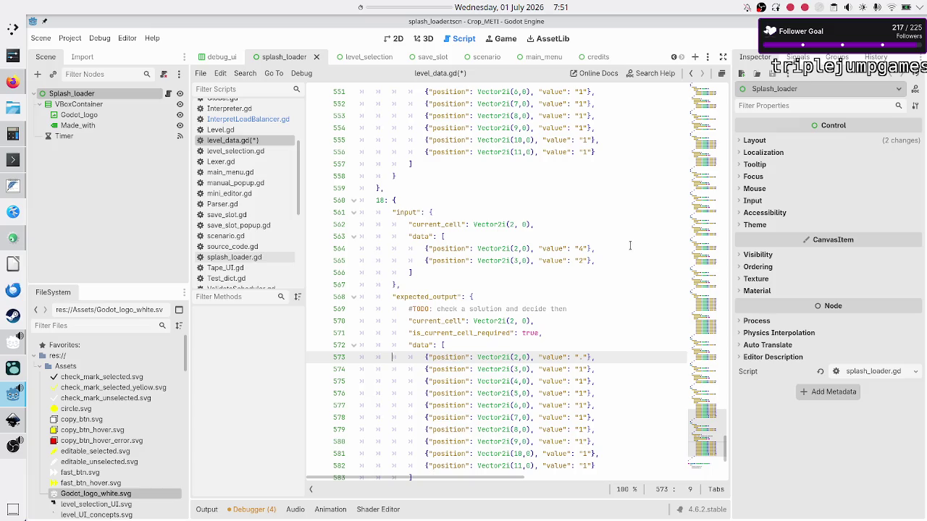
{"action": "key", "text": "Home"}
{"action": "key", "text": "shift+Down"}
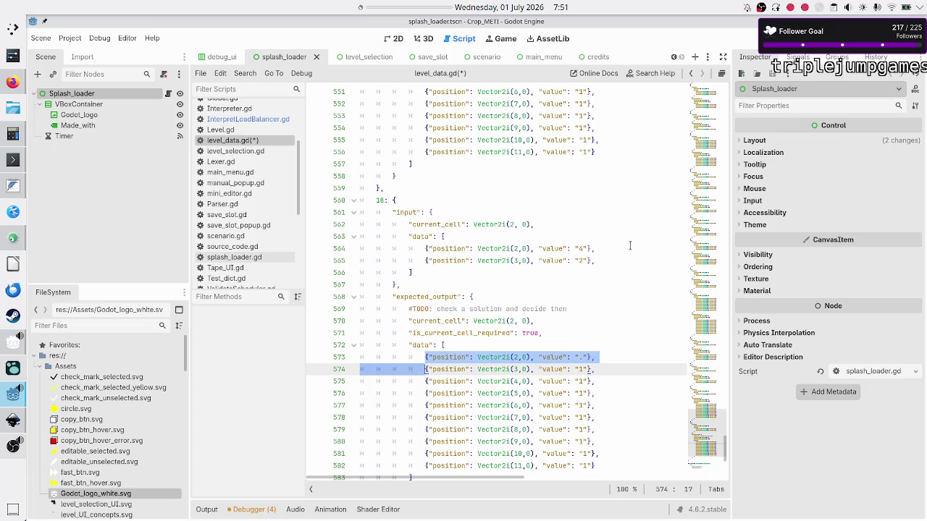
{"action": "key", "text": "shift+Down"}
{"action": "key", "text": "shift+Down"}
{"action": "key", "text": "shift+Down"}
{"action": "key", "text": "shift+Left"}
{"action": "key", "text": "shift+Left"}
{"action": "key", "text": "shift+Left"}
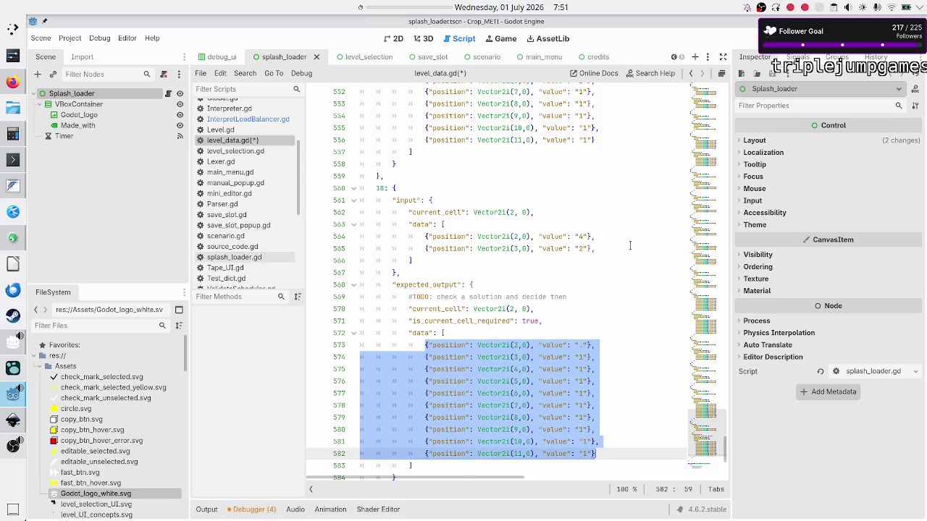
{"action": "key", "text": "Delete"}
{"action": "key", "text": "Up"}
{"action": "key", "text": "Up"}
{"action": "key", "text": "Up"}
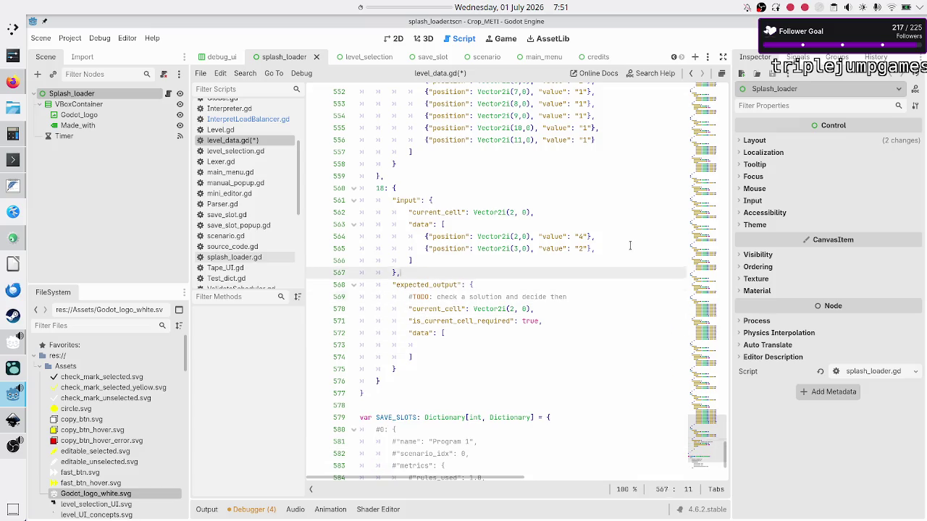
{"action": "key", "text": "shift+Down"}
{"action": "key", "text": "shift+End"}
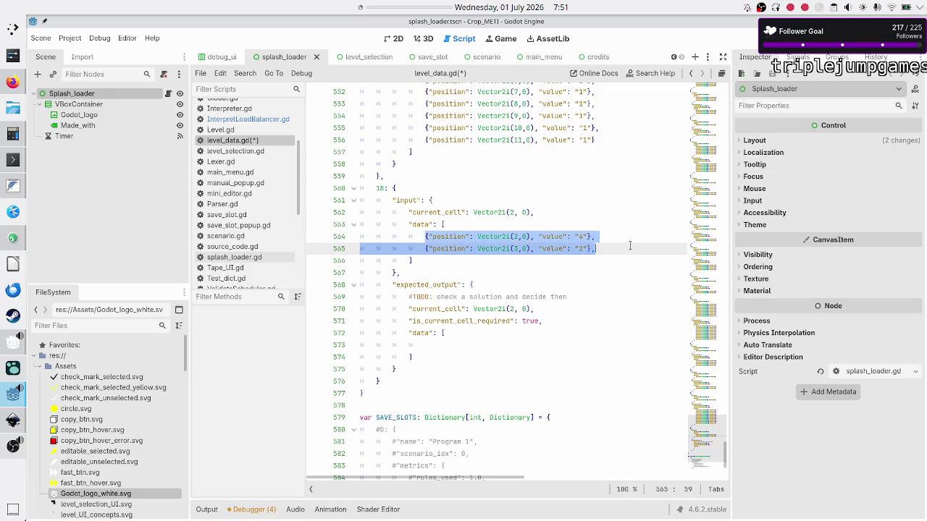
{"action": "key", "text": "ctrl+c"}
{"action": "key", "text": "Down"}
{"action": "key", "text": "Down"}
{"action": "key", "text": "Down"}
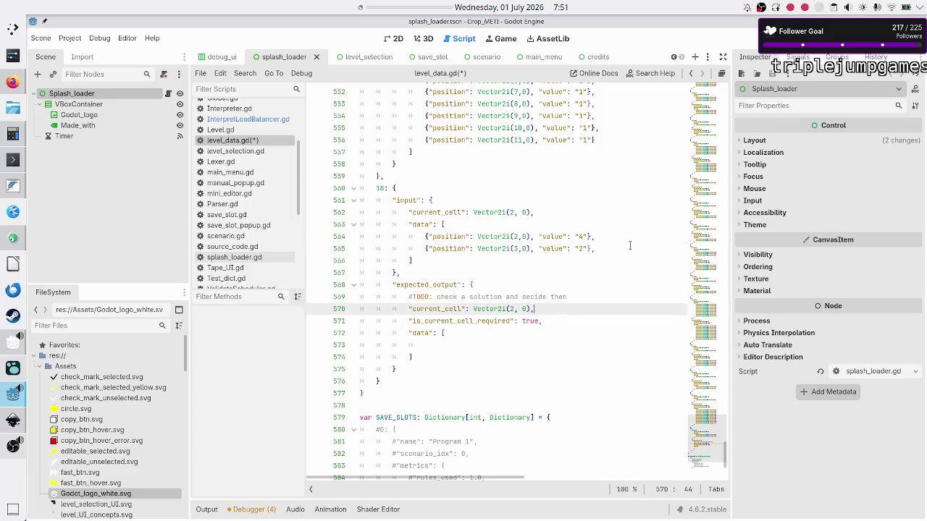
{"action": "key", "text": "ctrl+v"}
Set the expected values to "2" at (2,0) and "1" at (3,0), dropping the trailing comma.
{"action": "key", "text": "Up"}
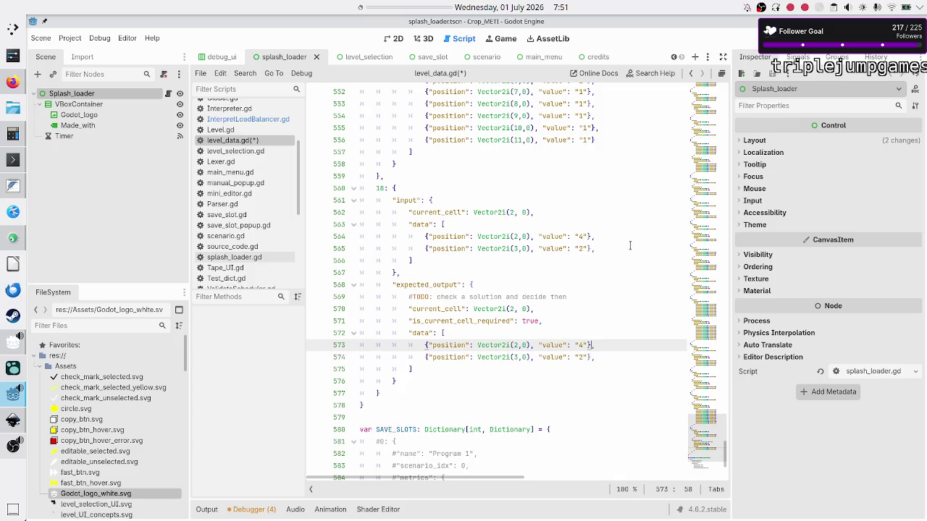
{"action": "key", "text": "BackSpace"}
{"action": "type", "text": "2"}
{"action": "key", "text": "Down"}
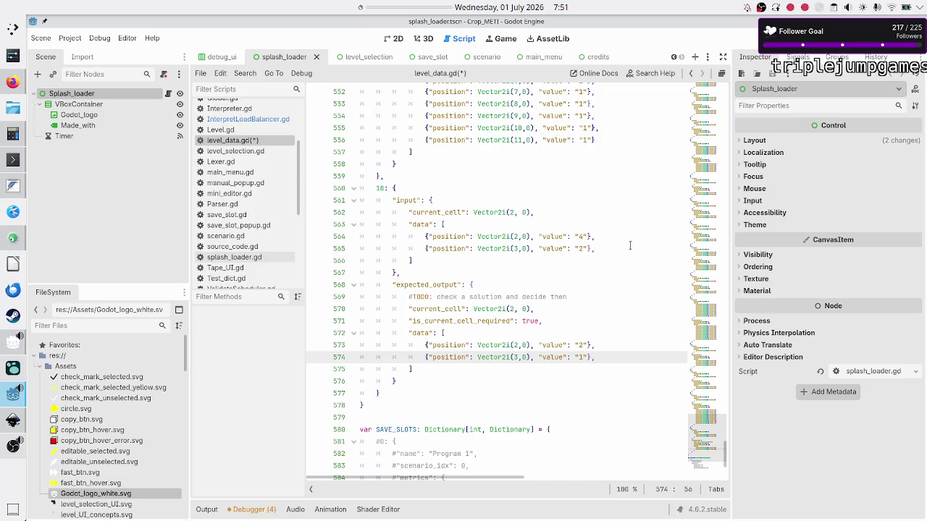
{"action": "key", "text": "Left"}
{"action": "key", "text": "Left"}
{"action": "key", "text": "Left"}
{"action": "key", "text": "Up"}
{"action": "key", "text": "Down"}
{"action": "key", "text": "Down"}
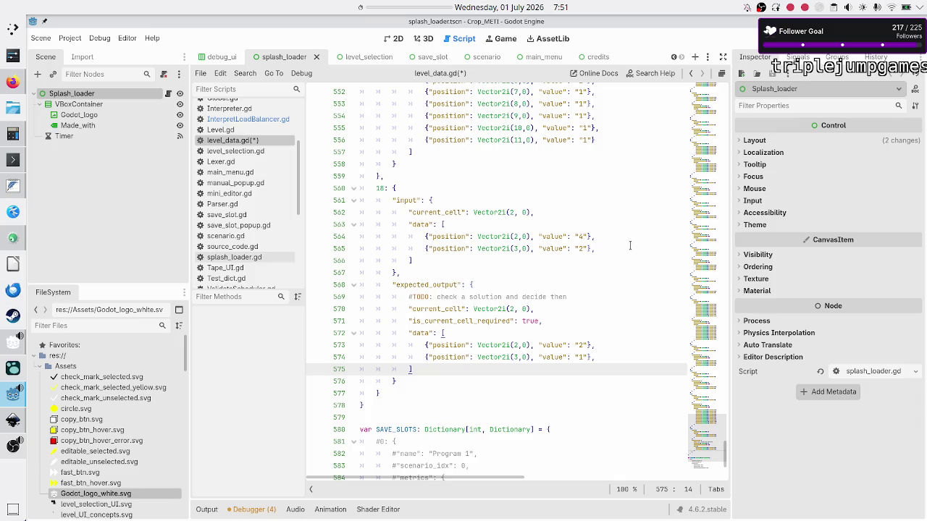
{"action": "key", "text": "Left"}
{"action": "key", "text": "Left"}
{"action": "key", "text": "Left"}
{"action": "key", "text": "BackSpace"}
Remove the trailing comma after the second input entry and select the whole level 18 block.
{"action": "key", "text": "Up"}
{"action": "key", "text": "Up"}
{"action": "key", "text": "Up"}
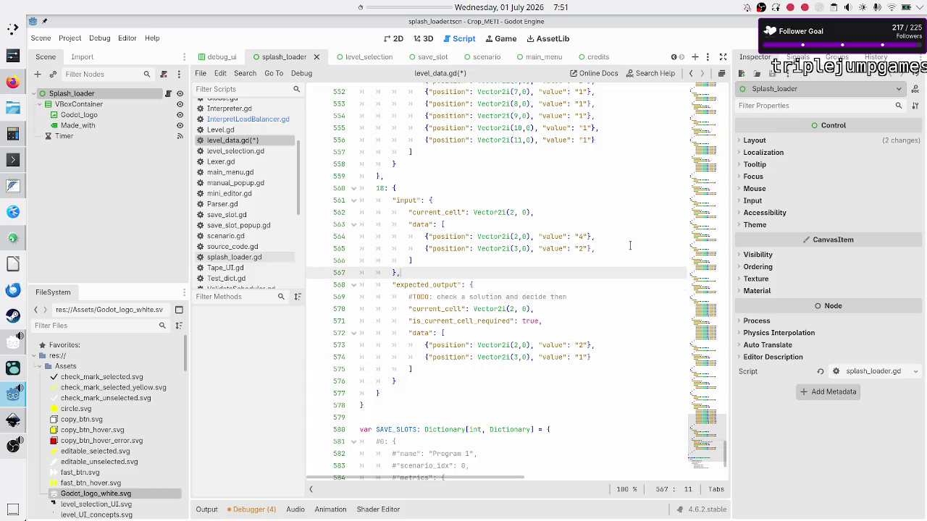
{"action": "key", "text": "Up"}
{"action": "key", "text": "Up"}
{"action": "key", "text": "Up"}
{"action": "key", "text": "End"}
{"action": "key", "text": "Left"}
{"action": "key", "text": "BackSpace"}
{"action": "key", "text": "Down"}
{"action": "key", "text": "Down"}
{"action": "key", "text": "Down"}
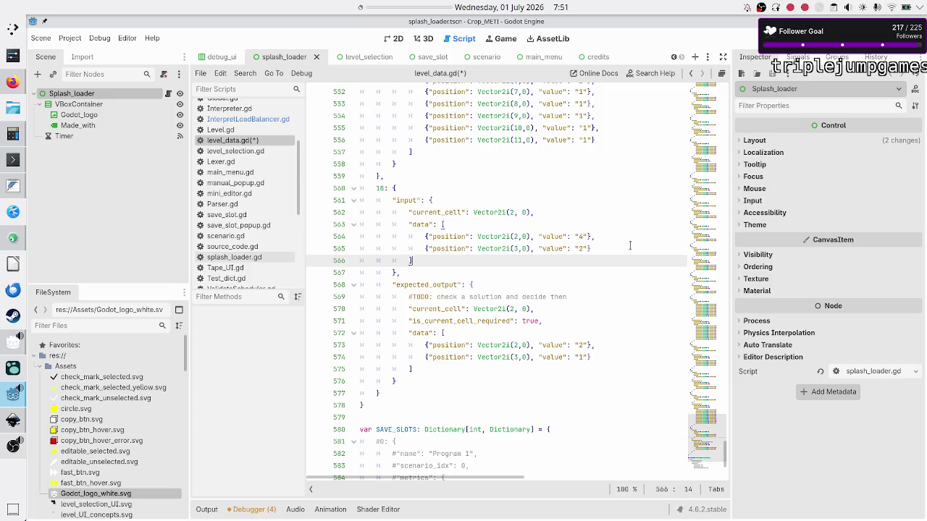
{"action": "key", "text": "Down"}
{"action": "key", "text": "Up"}
{"action": "key", "text": "Up"}
{"action": "key", "text": "Up"}
{"action": "key", "text": "Up"}
{"action": "key", "text": "Up"}
{"action": "key", "text": "Up"}
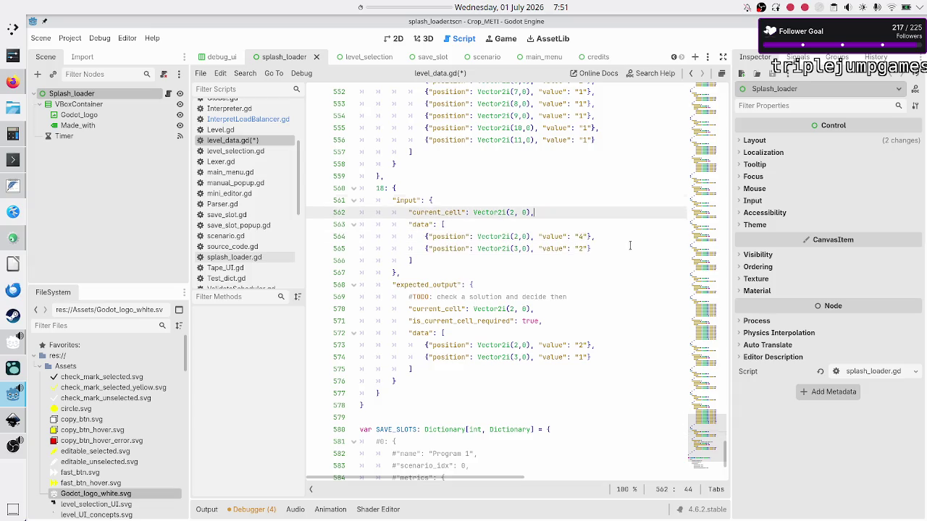
{"action": "key", "text": "Home"}
{"action": "key", "text": "shift+Down"}
{"action": "key", "text": "shift+Down"}
{"action": "key", "text": "shift+Down"}
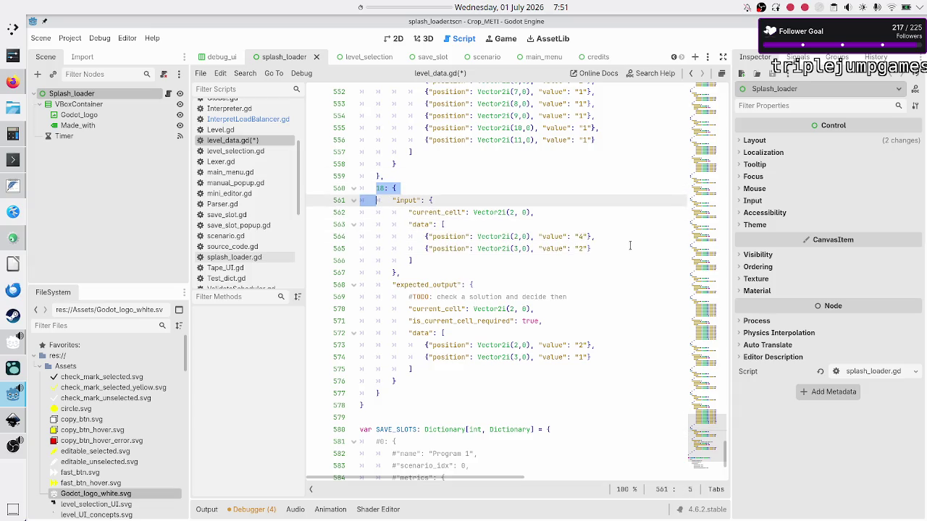
{"action": "key", "text": "shift+Right"}
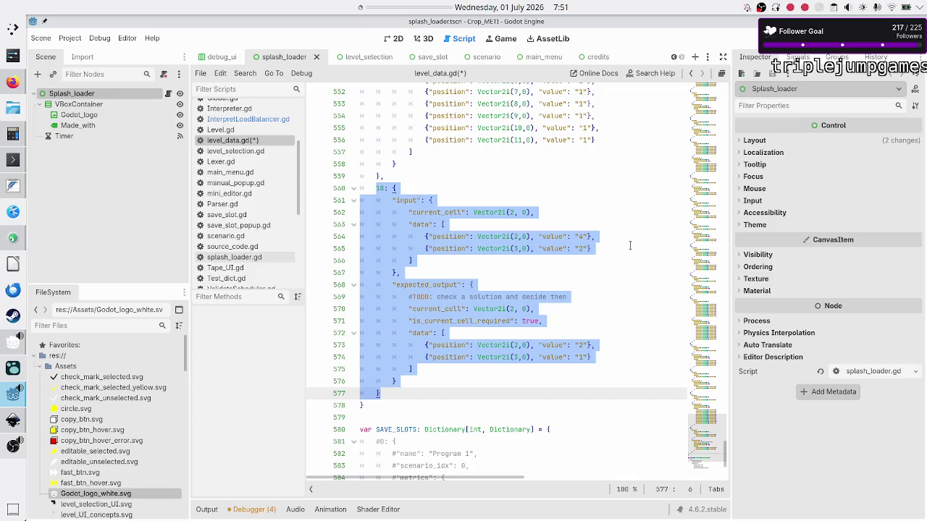
Paste a duplicate of the level 18 block and renumber it as entry 19.
{"action": "key", "text": "Right"}
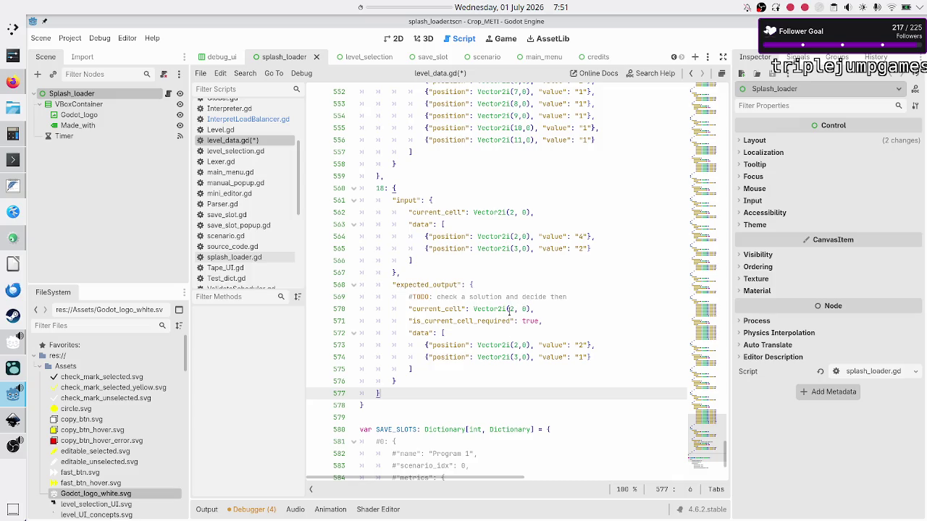
{"action": "type", "text": ","}
{"action": "key", "text": "Return"}
{"action": "key", "text": "ctrl+v"}
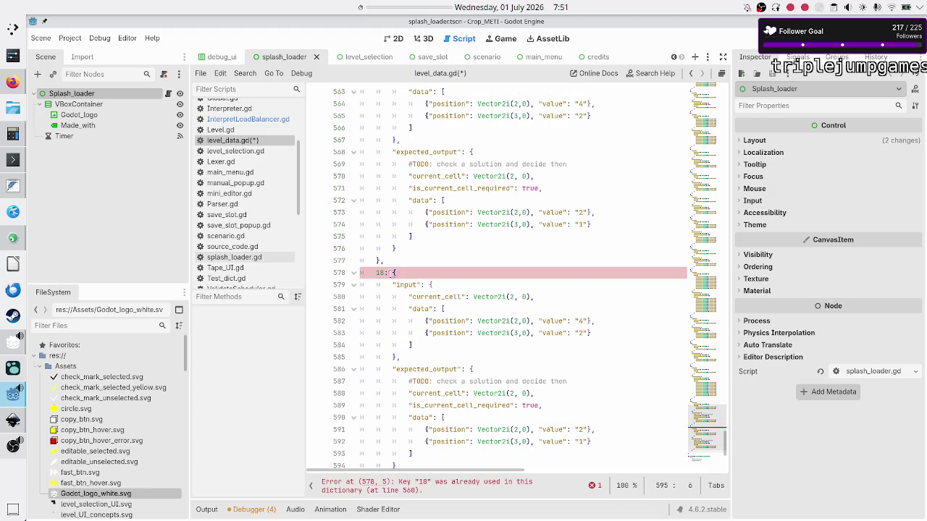
{"action": "left_click", "coordinate": [382, 273]}
{"action": "key", "text": "BackSpace"}
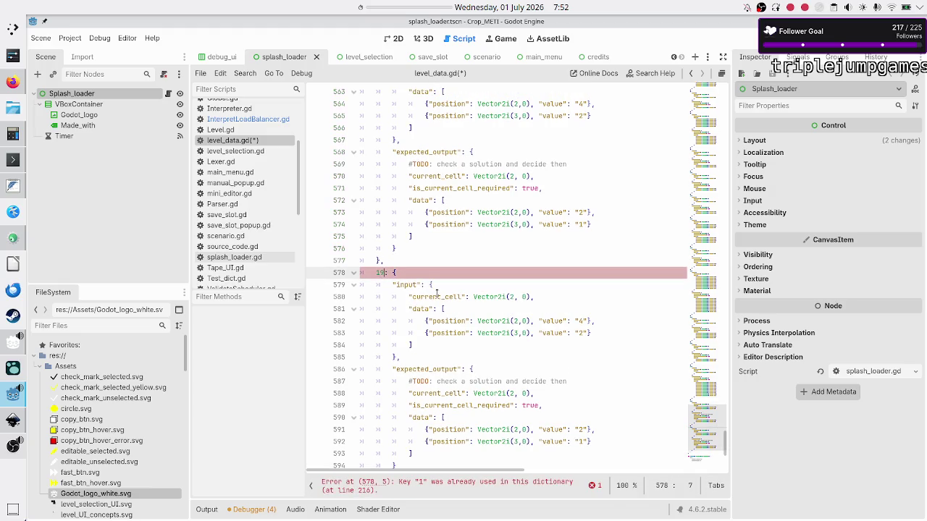
{"action": "type", "text": "9"}
Delete the second input cell entry from level 19's input data.
{"action": "key", "text": "Down"}
{"action": "key", "text": "Down"}
{"action": "key", "text": "Down"}
{"action": "key", "text": "Down"}
{"action": "key", "text": "End"}
{"action": "key", "text": "Left"}
{"action": "key", "text": "Left"}
{"action": "key", "text": "Left"}
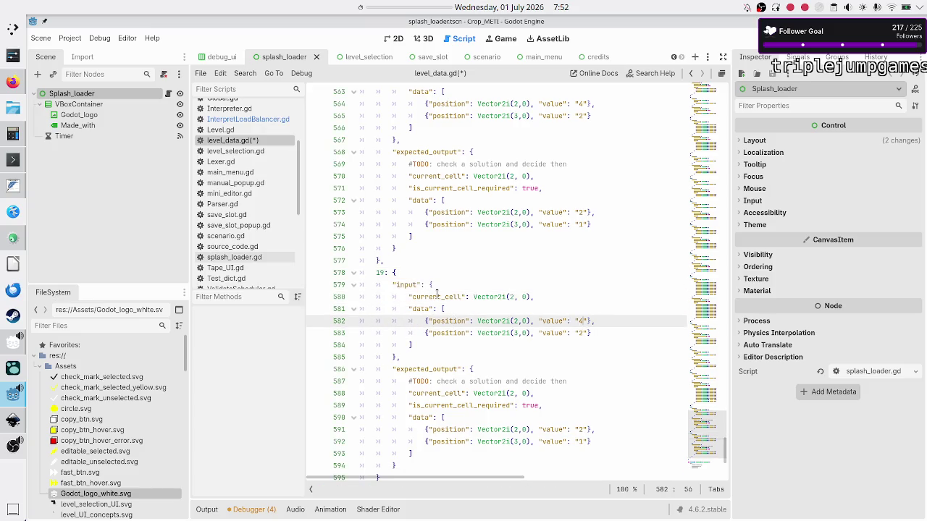
{"action": "key", "text": "Down"}
{"action": "key", "text": "Home"}
{"action": "key", "text": "Home"}
{"action": "key", "text": "shift+End"}
{"action": "key", "text": "BackSpace"}
{"action": "key", "text": "BackSpace"}
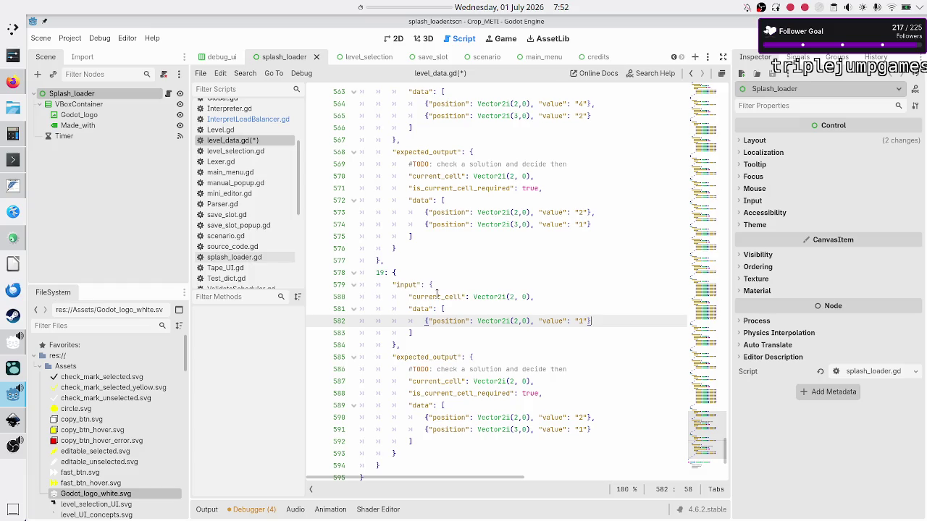
Remove the (3,0) cell from entry 19's expected output and change the remaining value from 2 to 0.
{"action": "key", "text": "Down"}
{"action": "key", "text": "Down"}
{"action": "key", "text": "Down"}
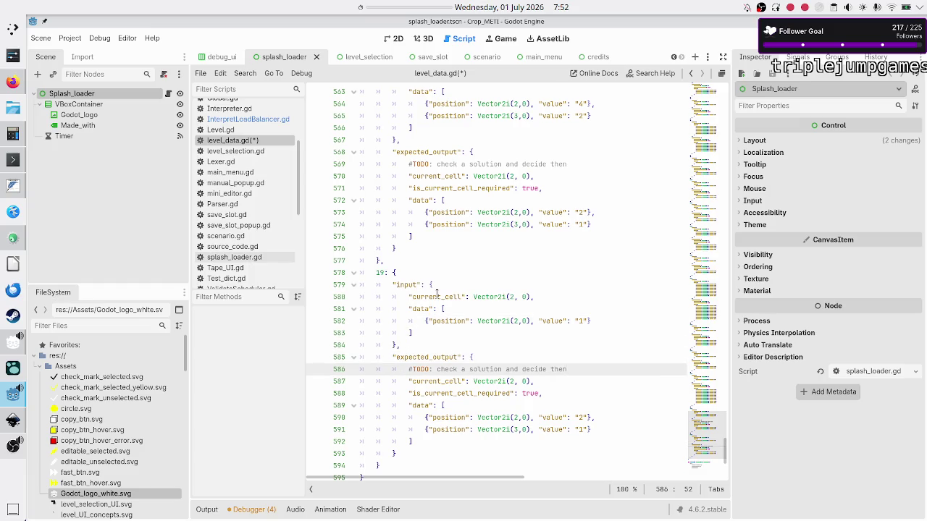
{"action": "key", "text": "Down"}
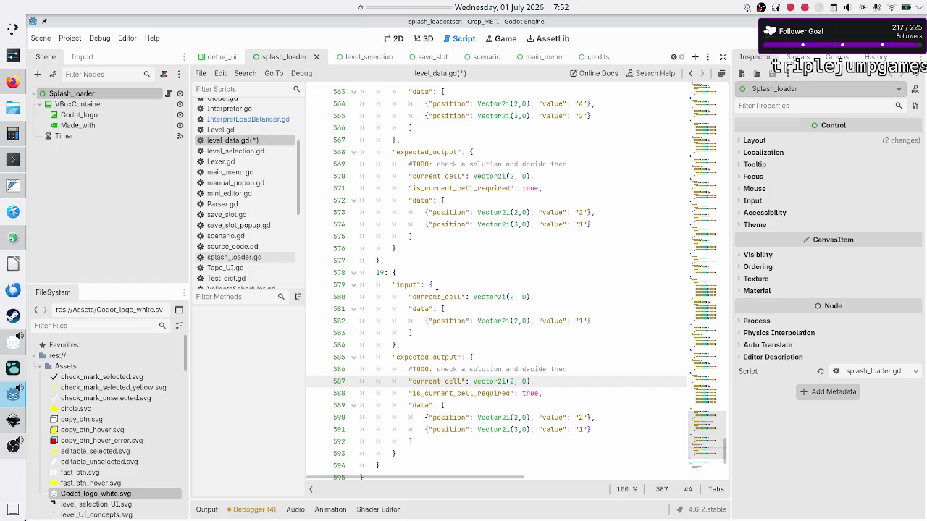
{"action": "key", "text": "Down"}
{"action": "key", "text": "Home"}
{"action": "key", "text": "Left"}
{"action": "key", "text": "Left"}
{"action": "key", "text": "Down"}
{"action": "key", "text": "Down"}
{"action": "key", "text": "Down"}
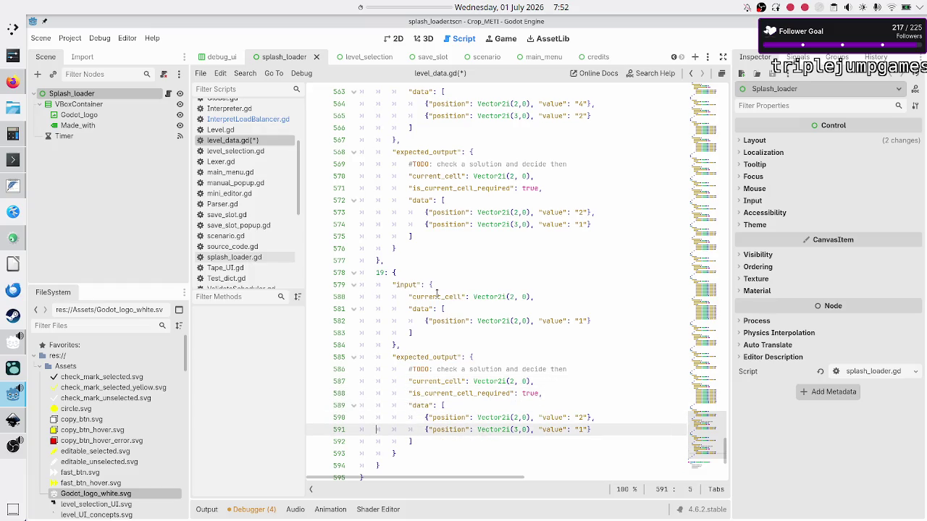
{"action": "key", "text": "shift+End"}
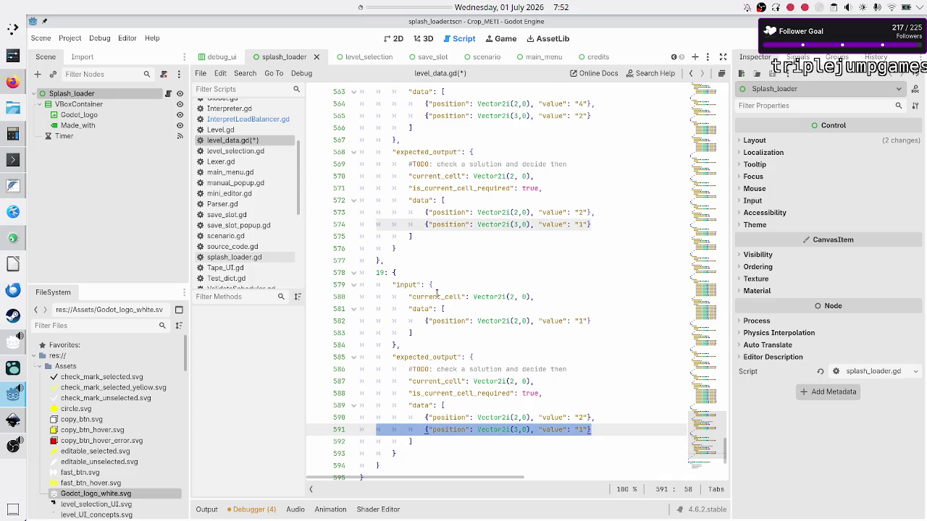
{"action": "key", "text": "BackSpace"}
{"action": "key", "text": "BackSpace"}
{"action": "key", "text": "BackSpace"}
{"action": "key", "text": "Left"}
{"action": "key", "text": "Left"}
{"action": "key", "text": "BackSpace"}
{"action": "type", "text": "0"}
Paste another copy of entry 18 below entry 19.
{"action": "key", "text": "Down"}
{"action": "key", "text": "Down"}
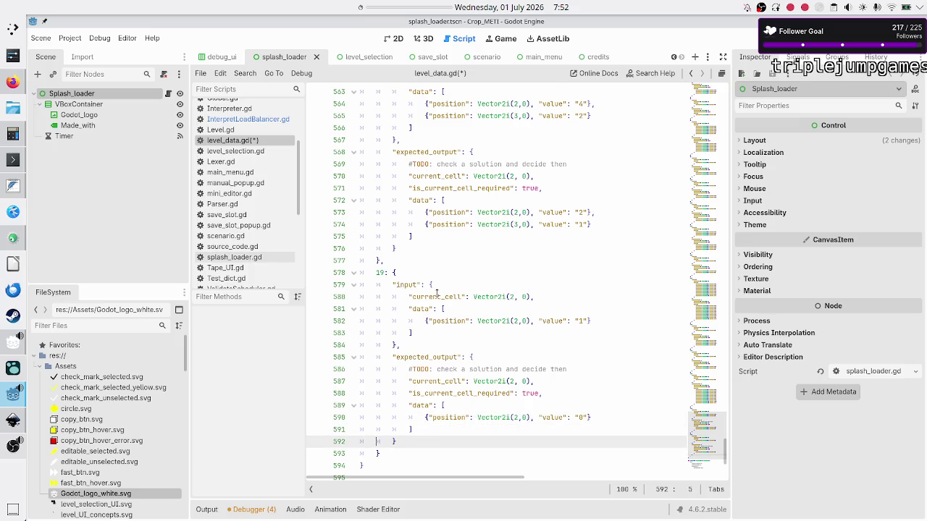
{"action": "key", "text": "Down"}
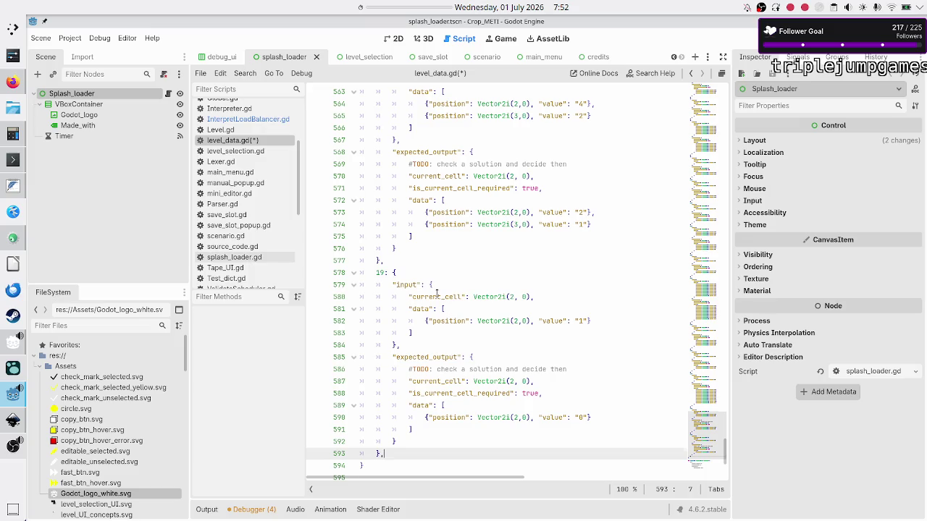
{"action": "key", "text": "ctrl+v"}
{"action": "key", "text": "Up"}
{"action": "key", "text": "Up"}
{"action": "key", "text": "Up"}
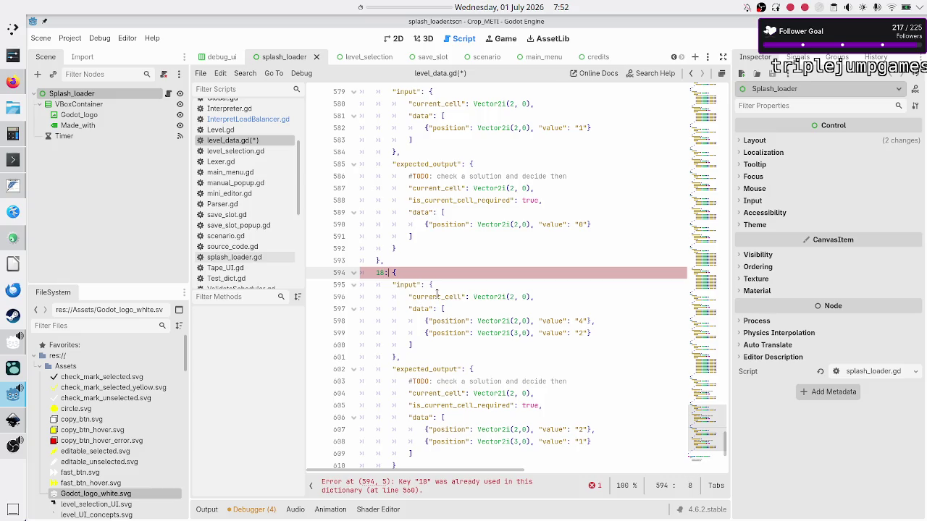
Renumber the newly pasted entry from 18 to 20.
{"action": "key", "text": "BackSpace"}
{"action": "key", "text": "BackSpace"}
{"action": "type", "text": "20"}
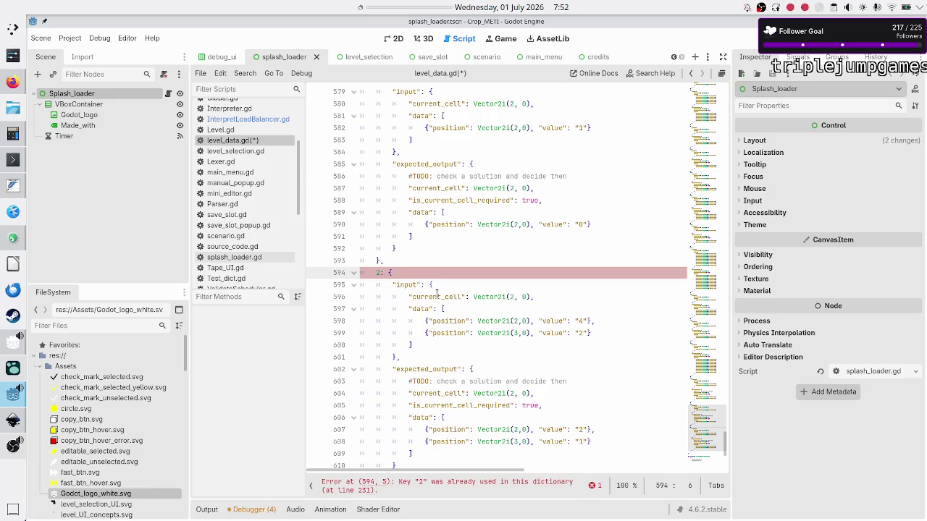
{"action": "key", "text": "Down"}
{"action": "key", "text": "Down"}
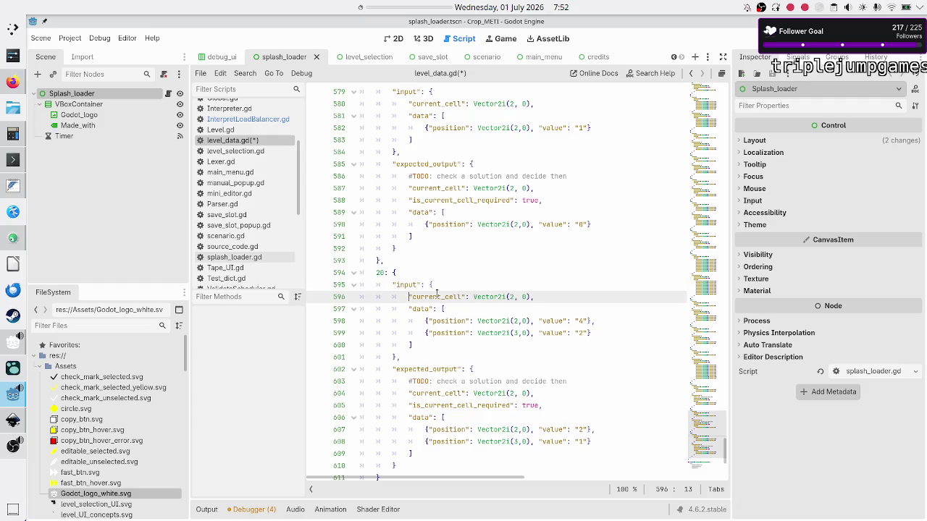
{"action": "key", "text": "Down"}
{"action": "key", "text": "Down"}
{"action": "key", "text": "Down"}
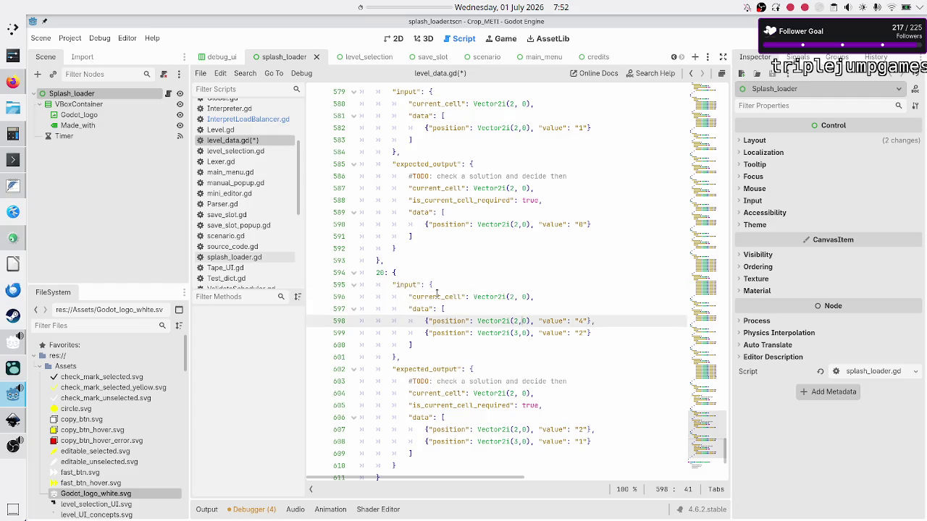
{"action": "key", "text": "ctrl+Right"}
{"action": "key", "text": "ctrl+Right"}
{"action": "key", "text": "ctrl+Right"}
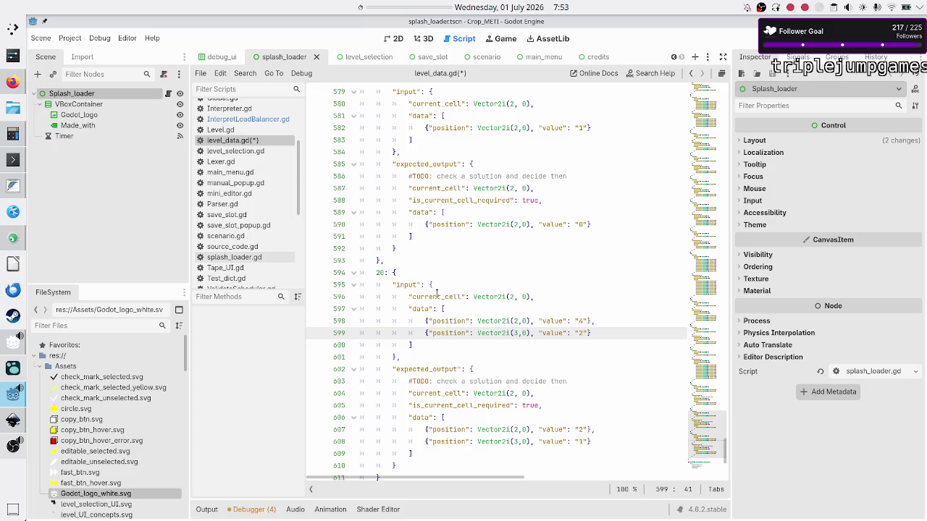
Clear the values 4 and 2 from entry 20's first two input cells, adding a trailing comma.
{"action": "key", "text": "Up"}
{"action": "key", "text": "Up"}
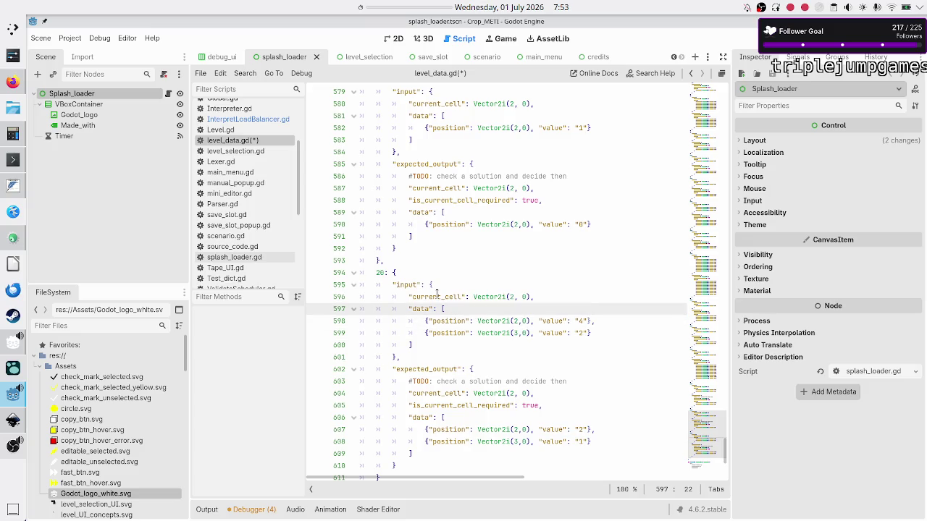
{"action": "key", "text": "Up"}
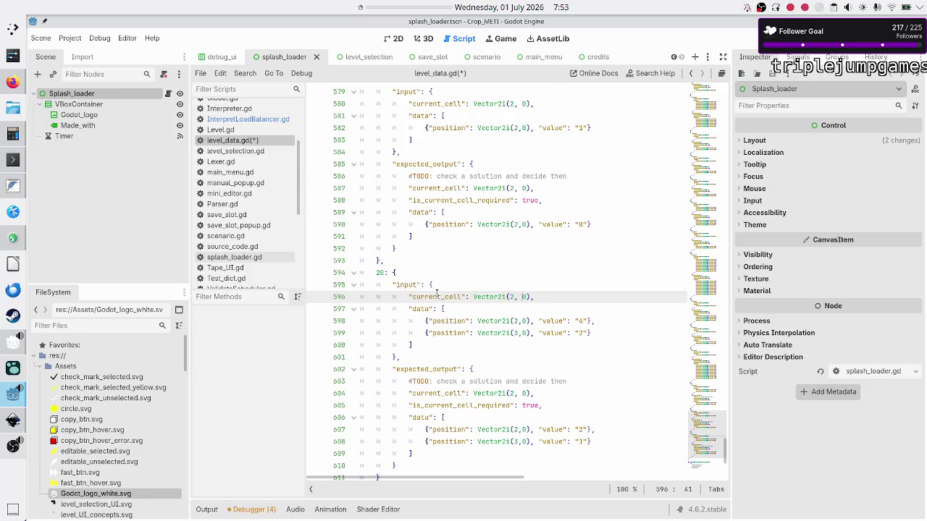
{"action": "key", "text": "Down"}
{"action": "key", "text": "Down"}
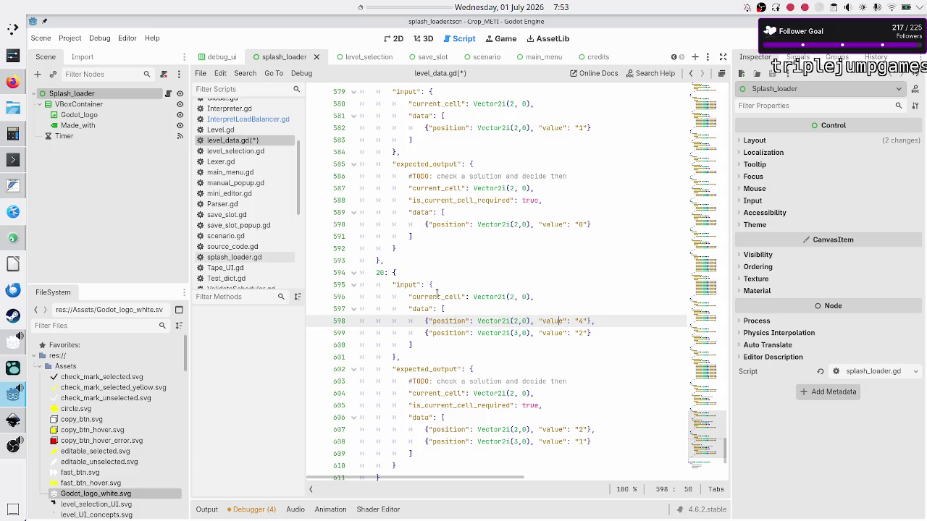
{"action": "key", "text": "End"}
{"action": "key", "text": "Left"}
{"action": "key", "text": "Left"}
{"action": "key", "text": "Left"}
{"action": "key", "text": "BackSpace"}
{"action": "key", "text": "Down"}
{"action": "key", "text": "Delete"}
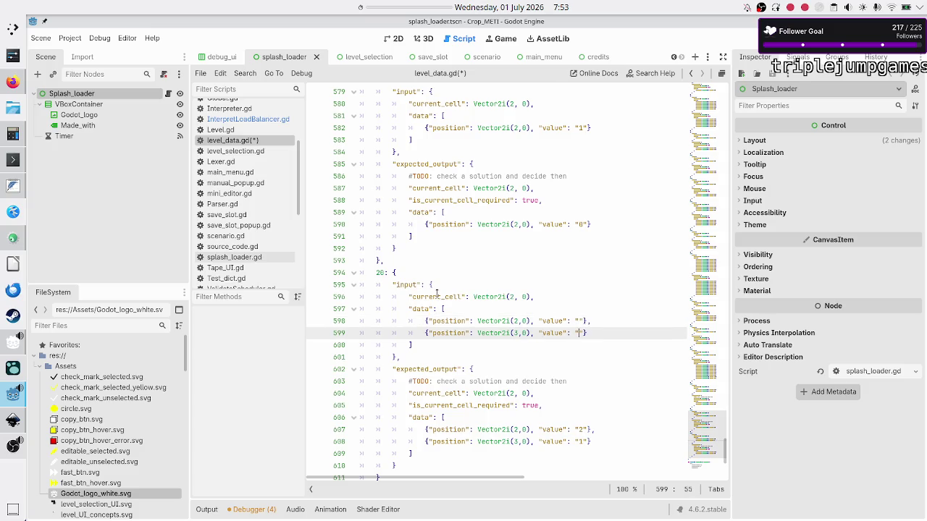
{"action": "key", "text": "End"}
{"action": "type", "text": ","}
Duplicate the blank input cell lines to make five input cells.
{"action": "key", "text": "Home"}
{"action": "key", "text": "Up"}
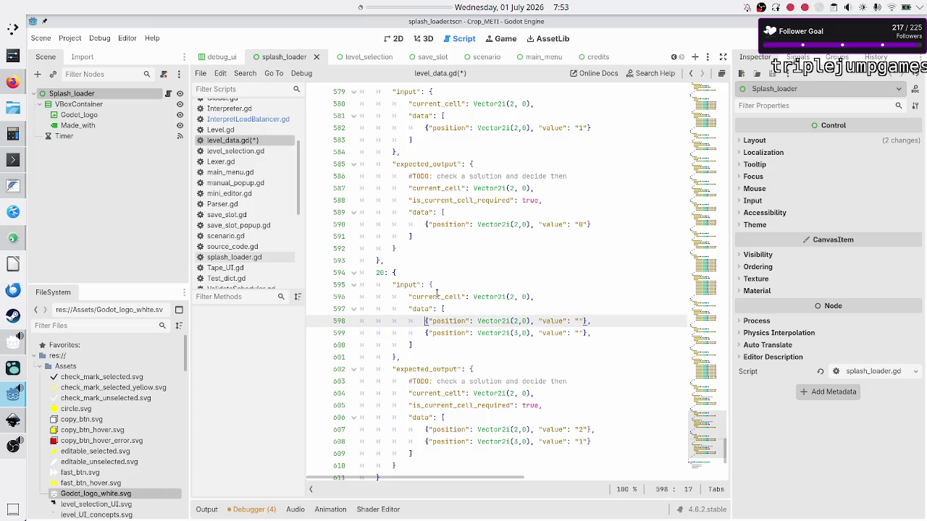
{"action": "key", "text": "shift+Down"}
{"action": "key", "text": "shift+End"}
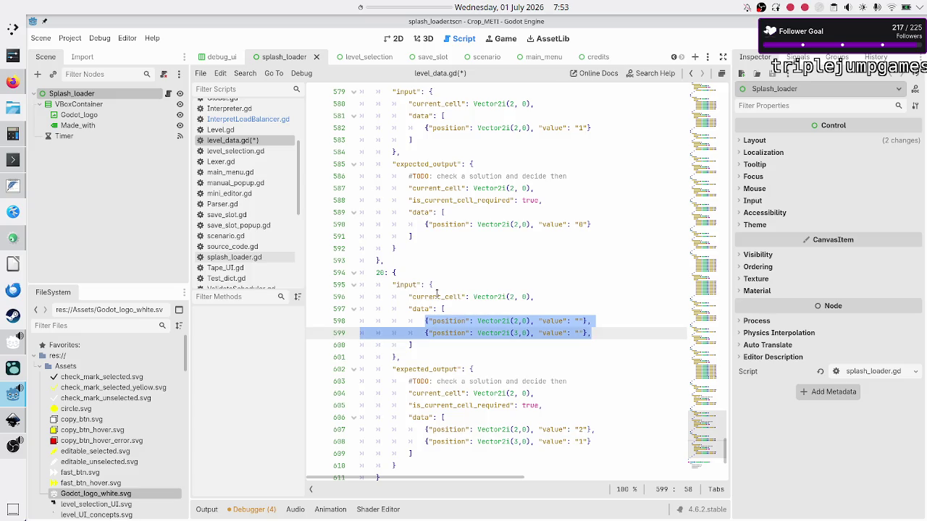
{"action": "key", "text": "ctrl+c"}
{"action": "key", "text": "End"}
{"action": "key", "text": "Return"}
{"action": "key", "text": "ctrl+v"}
{"action": "key", "text": "Return"}
{"action": "key", "text": "ctrl+v"}
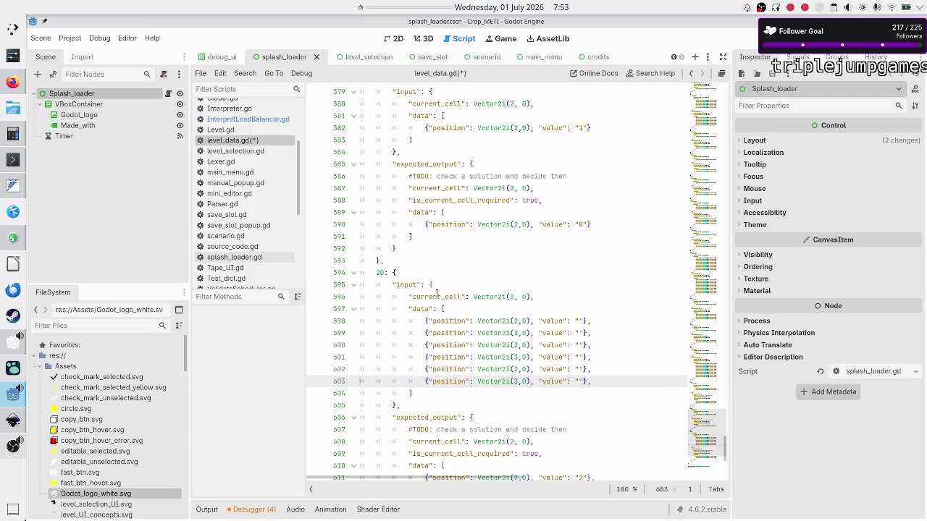
{"action": "key", "text": "shift+Home"}
{"action": "key", "text": "BackSpace"}
{"action": "key", "text": "BackSpace"}
{"action": "key", "text": "BackSpace"}
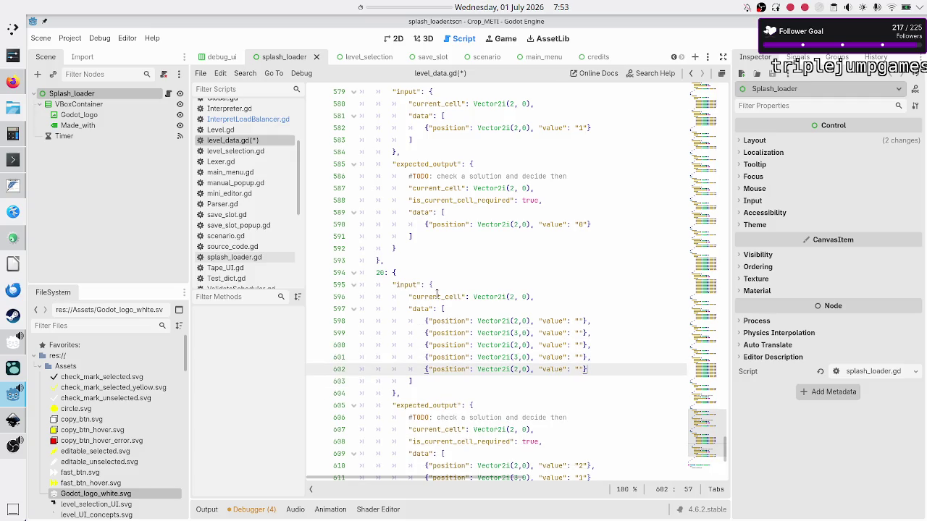
Drop the last trailing comma and renumber the new cells to columns 4, 5 and 6.
{"action": "key", "text": "Up"}
{"action": "key", "text": "Up"}
{"action": "key", "text": "Up"}
{"action": "key", "text": "Left"}
{"action": "key", "text": "Left"}
{"action": "key", "text": "Left"}
{"action": "key", "text": "Down"}
{"action": "key", "text": "Left"}
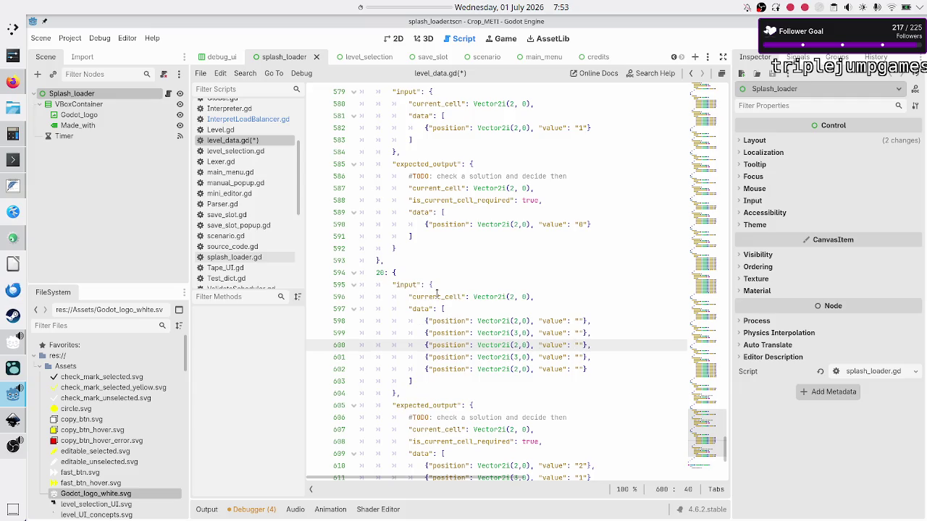
{"action": "key", "text": "Down"}
{"action": "key", "text": "BackSpace"}
{"action": "type", "text": "5"}
{"action": "key", "text": "Down"}
{"action": "key", "text": "BackSpace"}
{"action": "type", "text": "6"}
{"action": "key", "text": "Down"}
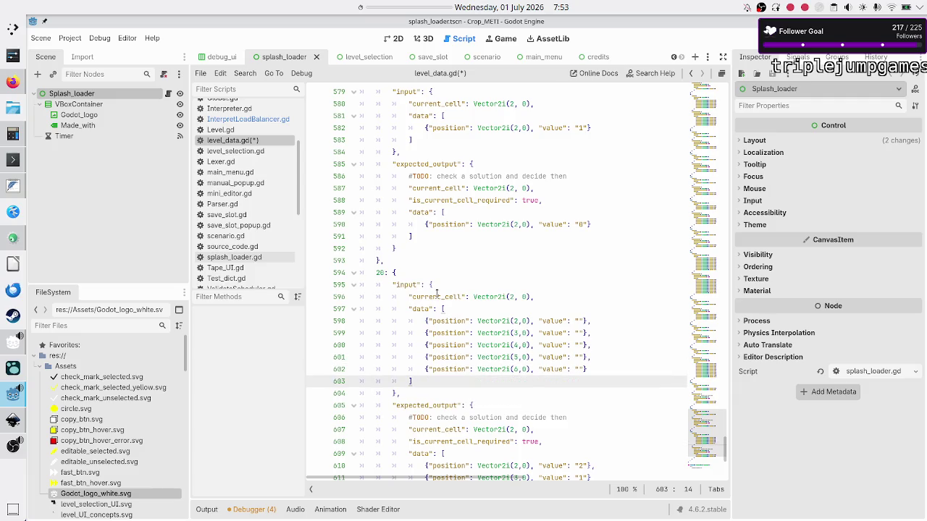
Copy the five blank input cells and replace entry 20's expected output cells with them.
{"action": "key", "text": "Up"}
{"action": "key", "text": "Up"}
{"action": "key", "text": "Up"}
{"action": "key", "text": "Home"}
{"action": "key", "text": "Home"}
{"action": "key", "text": "shift+Down"}
{"action": "key", "text": "shift+Down"}
{"action": "key", "text": "shift+Down"}
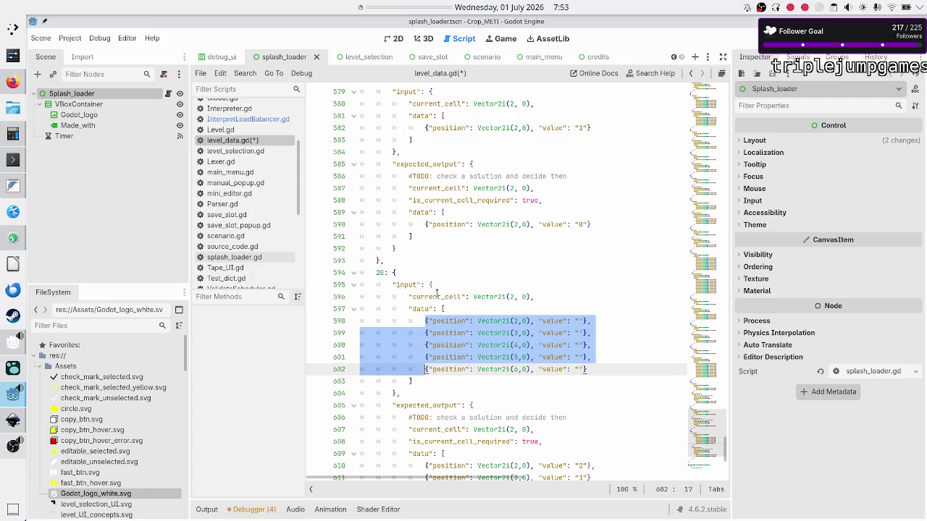
{"action": "key", "text": "shift+Up"}
{"action": "key", "text": "shift+End"}
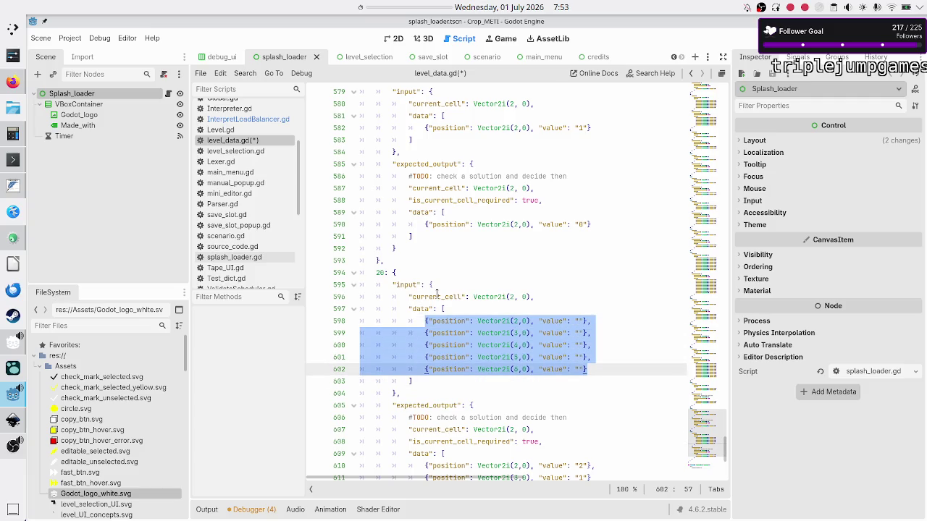
{"action": "key", "text": "Right"}
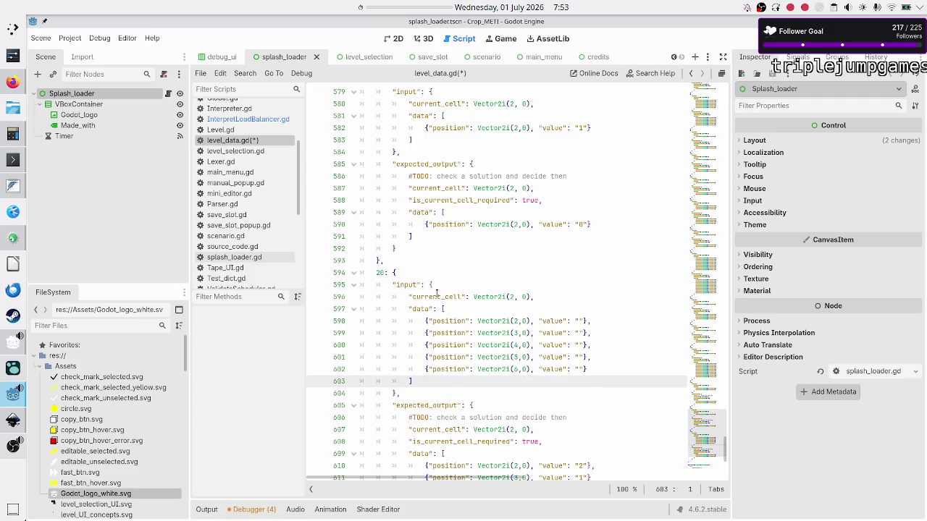
{"action": "key", "text": "Down"}
{"action": "key", "text": "Down"}
{"action": "key", "text": "Down"}
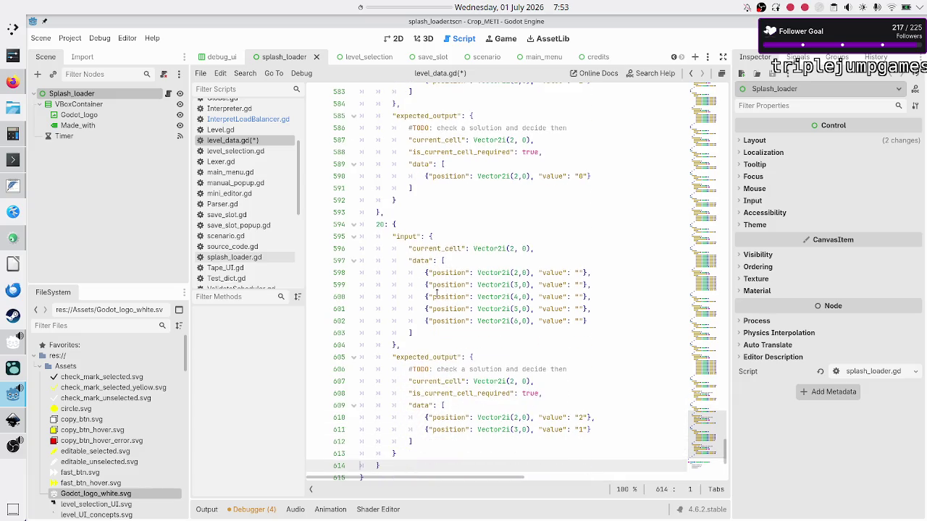
{"action": "key", "text": "Up"}
{"action": "key", "text": "Up"}
{"action": "key", "text": "Up"}
{"action": "key", "text": "Right"}
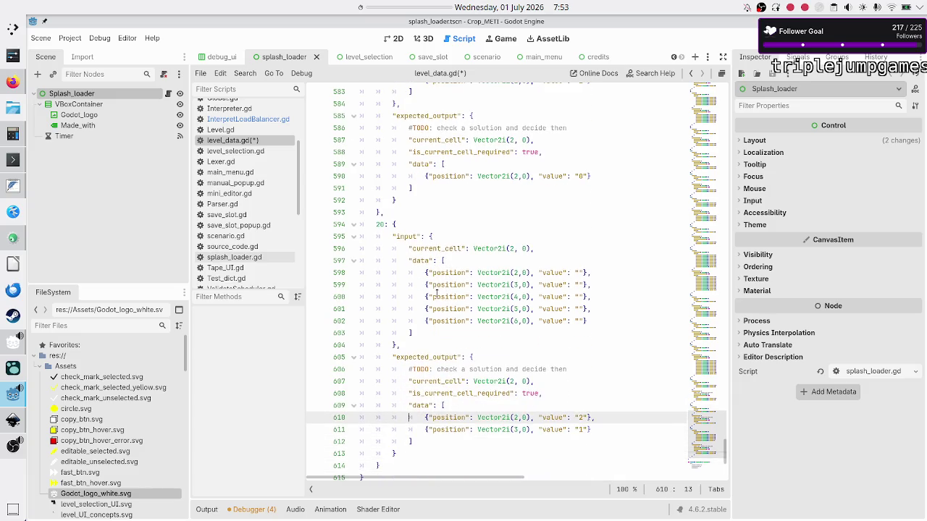
{"action": "key", "text": "shift+Down"}
{"action": "key", "text": "shift+Down"}
{"action": "key", "text": "shift+Left"}
{"action": "key", "text": "shift+Left"}
{"action": "key", "text": "shift+Left"}
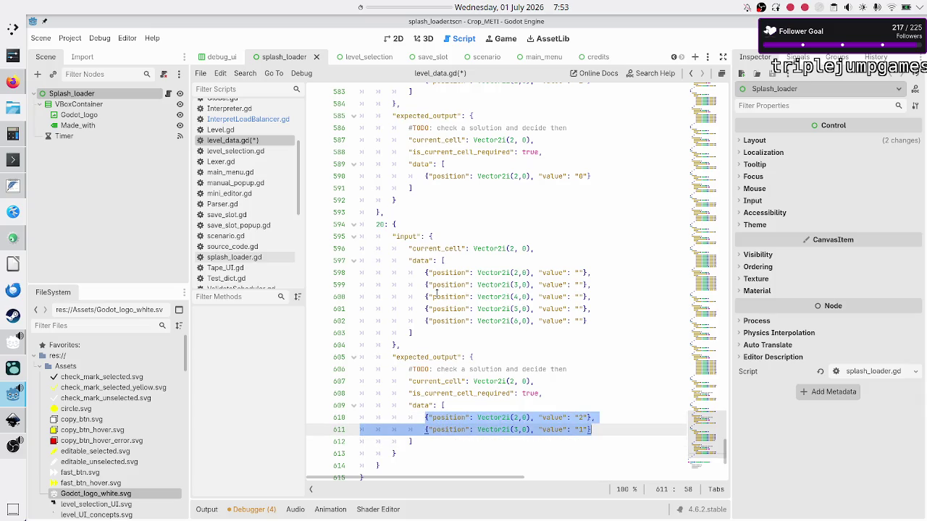
{"action": "key", "text": "ctrl+v"}
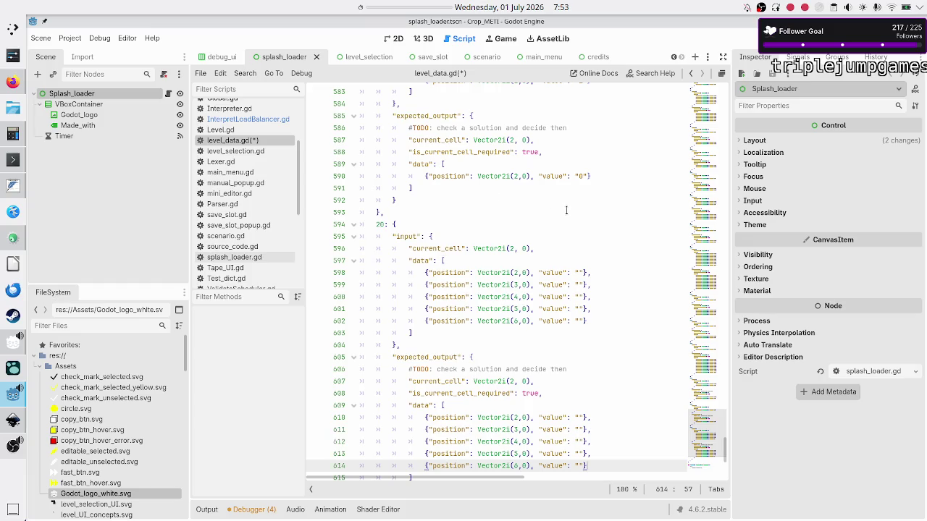
Check the empty value fields on lines 595–614, ending at the first input value.
{"action": "scroll", "coordinate": [566, 210], "scroll_direction": "up", "scroll_amount": 4}
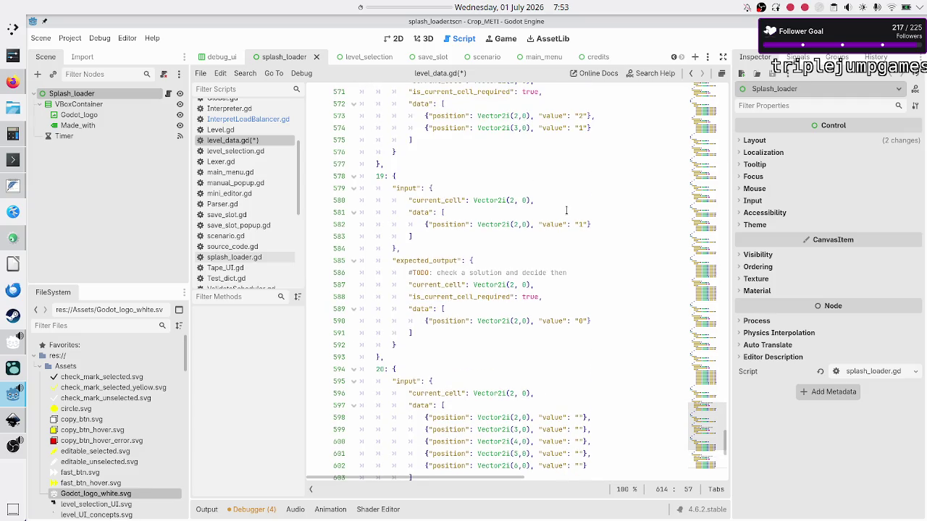
{"action": "scroll", "coordinate": [566, 210], "scroll_direction": "up", "scroll_amount": 5}
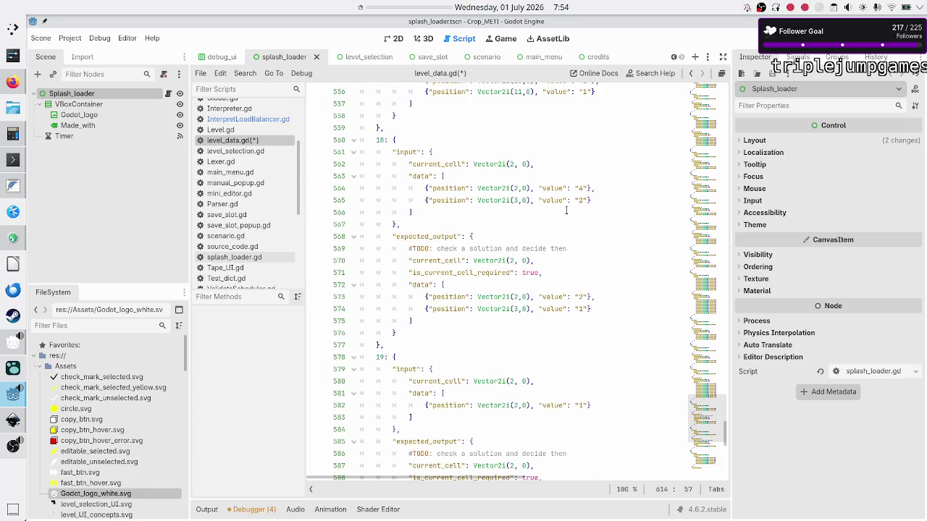
{"action": "scroll", "coordinate": [566, 210], "scroll_direction": "down", "scroll_amount": 1}
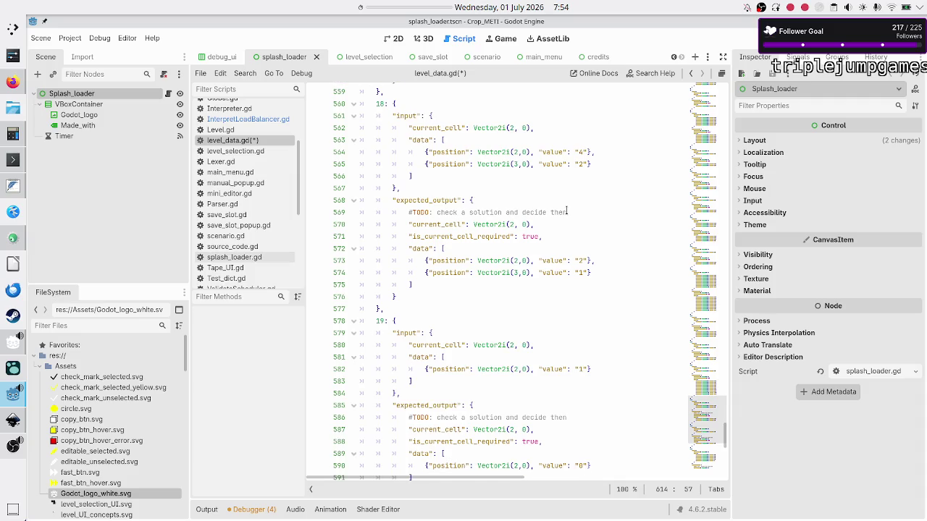
{"action": "scroll", "coordinate": [567, 210], "scroll_direction": "down", "scroll_amount": 12}
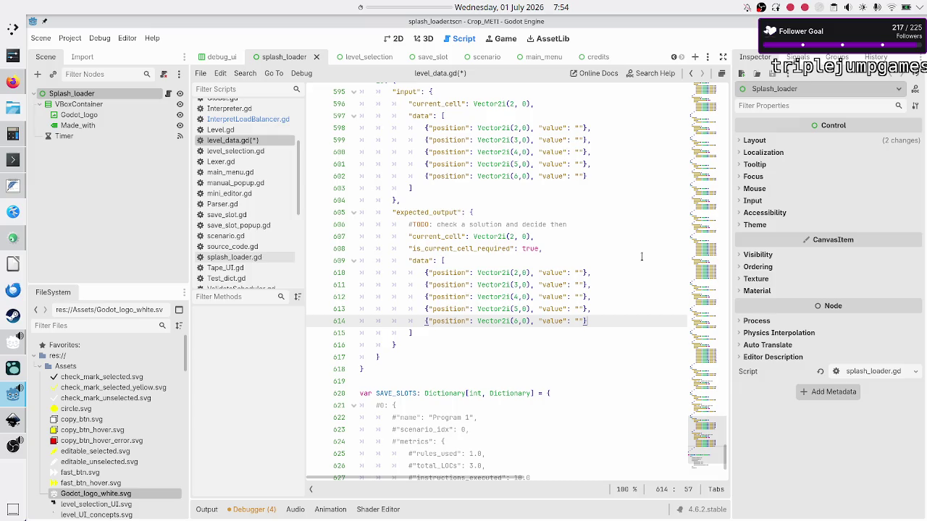
{"action": "key", "text": "Down"}
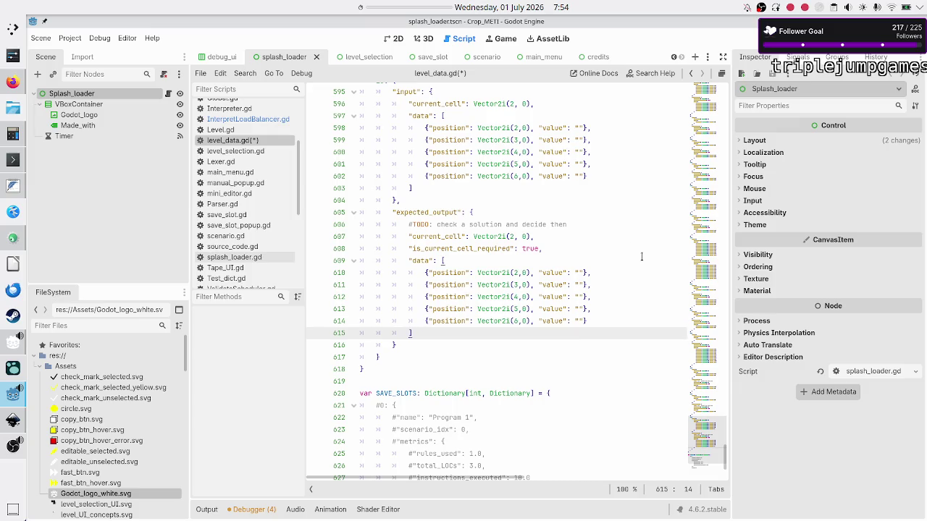
{"action": "key", "text": "Up"}
{"action": "key", "text": "Up"}
{"action": "key", "text": "Up"}
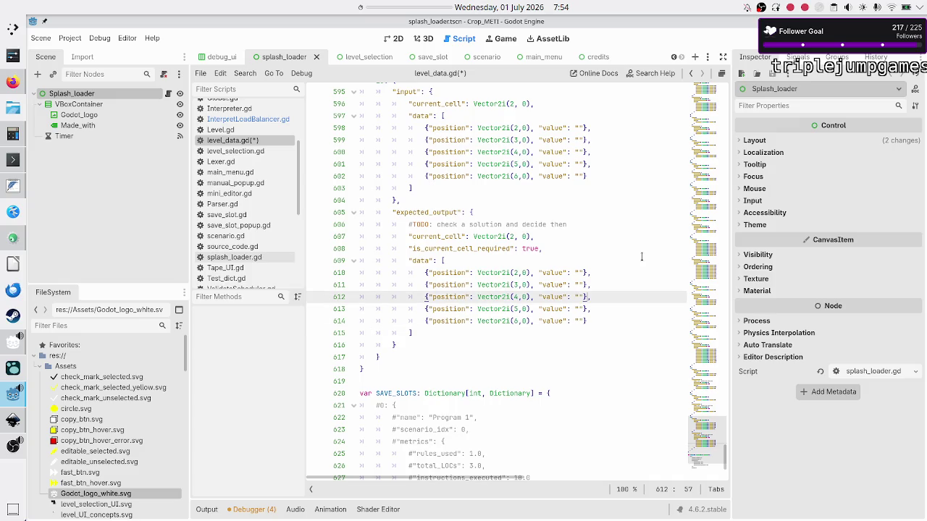
{"action": "key", "text": "Up"}
{"action": "key", "text": "Down"}
{"action": "key", "text": "Down"}
{"action": "key", "text": "Down"}
{"action": "key", "text": "Up"}
{"action": "key", "text": "Up"}
{"action": "key", "text": "Up"}
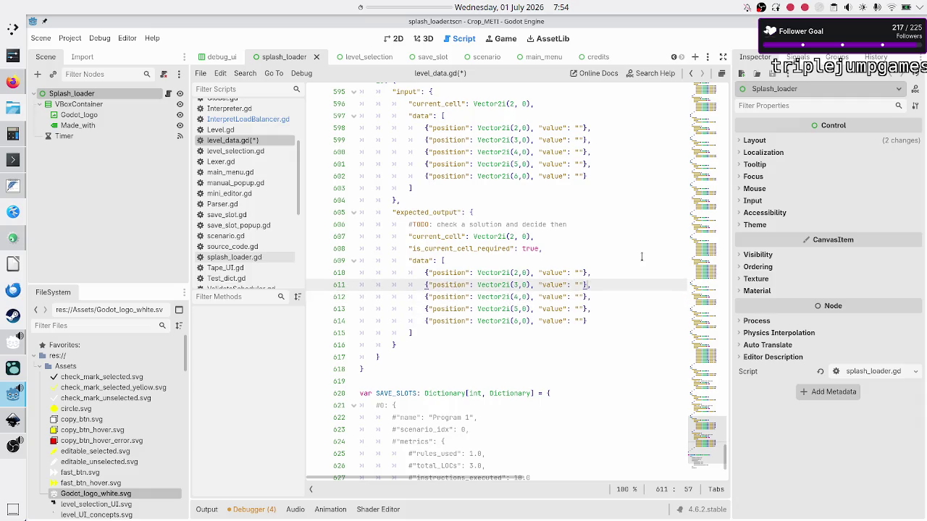
{"action": "key", "text": "Up"}
{"action": "key", "text": "Up"}
{"action": "key", "text": "Up"}
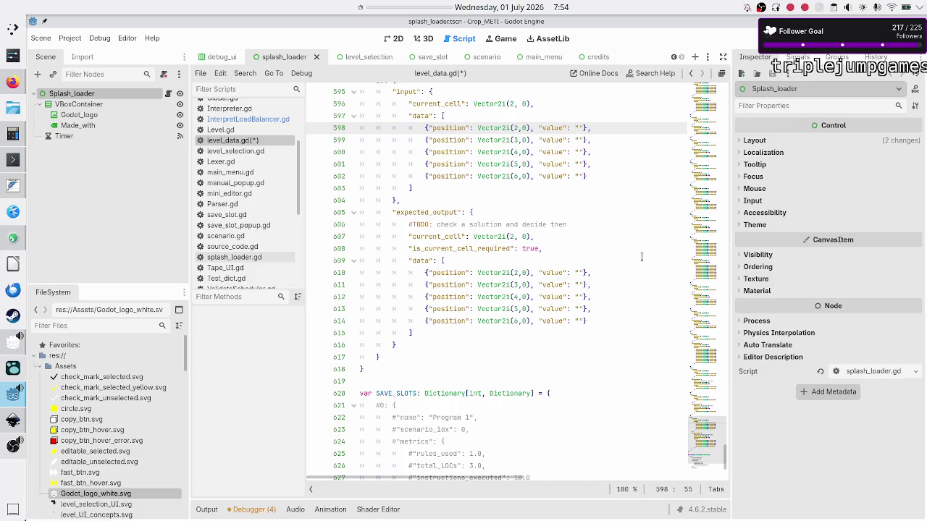
Enter 9, 8, 5, 4 and 1 into entry 20's input values on lines 598–602.
{"action": "type", "text": "9"}
{"action": "key", "text": "Down"}
{"action": "key", "text": "Left"}
{"action": "type", "text": "8"}
{"action": "key", "text": "Down"}
{"action": "type", "text": "5"}
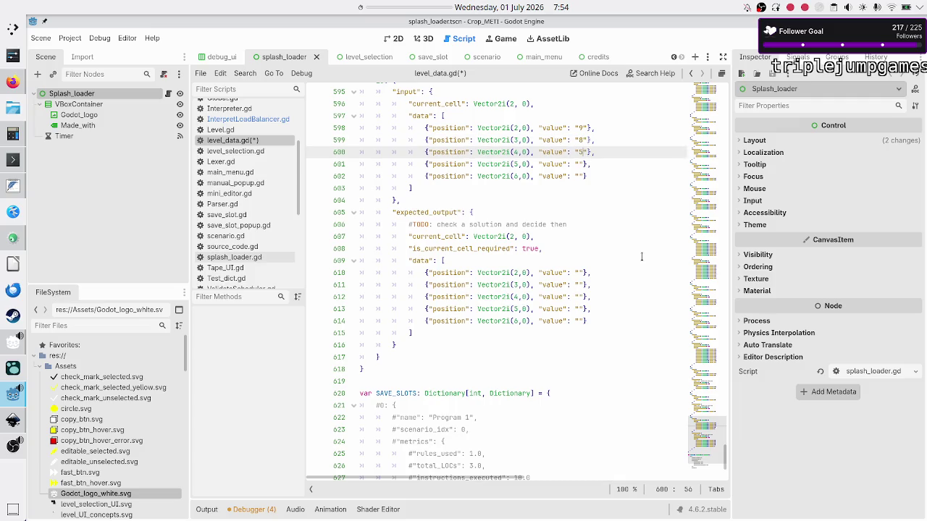
{"action": "key", "text": "Down"}
{"action": "key", "text": "Left"}
{"action": "type", "text": "4"}
{"action": "key", "text": "Down"}
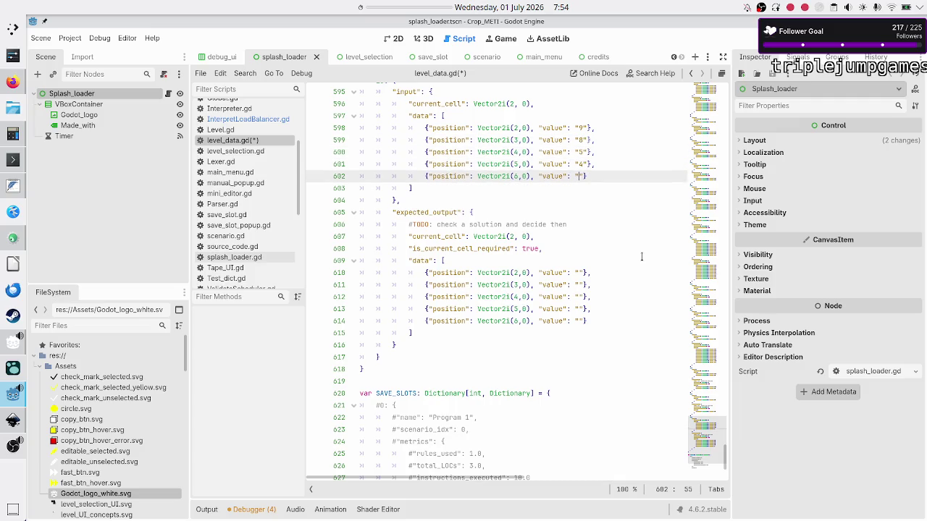
{"action": "type", "text": "1"}
{"action": "key", "text": "Down"}
{"action": "key", "text": "Down"}
{"action": "key", "text": "Down"}
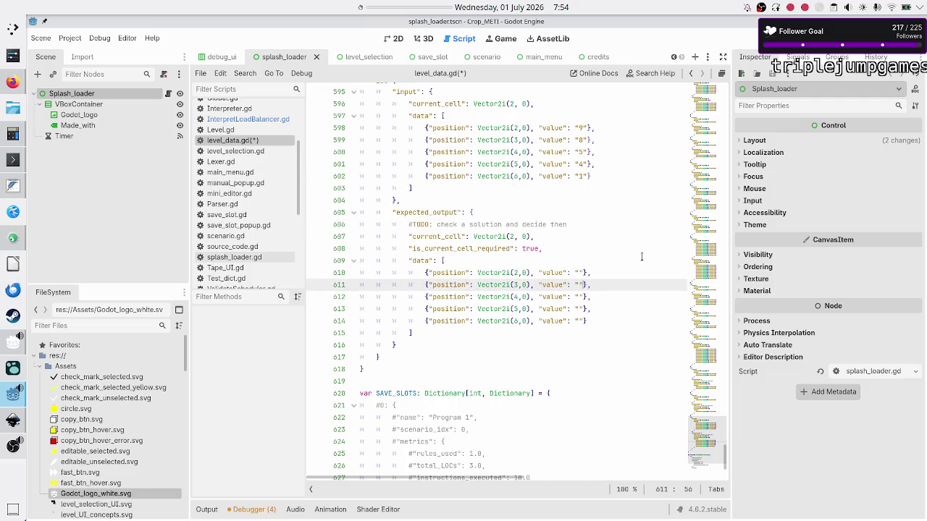
{"action": "key", "text": "Up"}
{"action": "key", "text": "Left"}
{"action": "key", "text": "alt+Tab"}
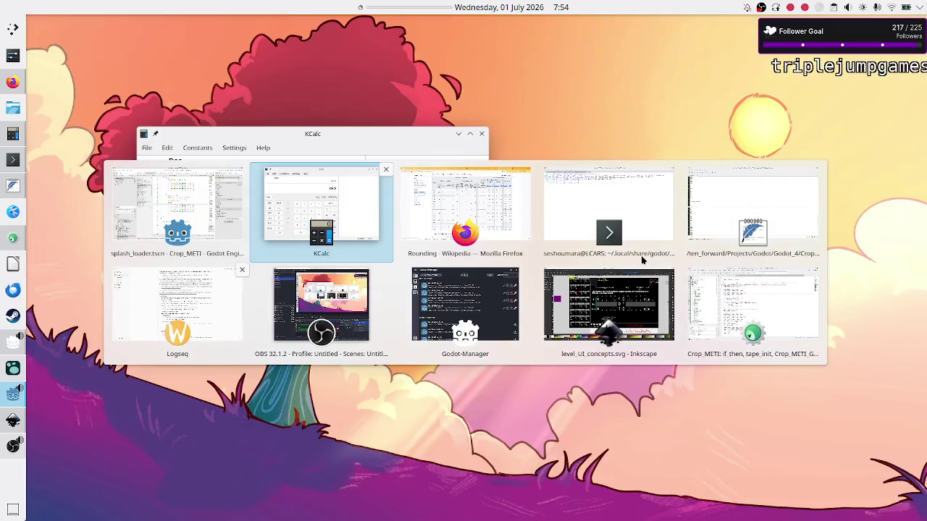
Compute 98541/2 = 49270.5 in KCalc and copy 49270 back to Godot.
{"action": "key", "text": "Escape"}
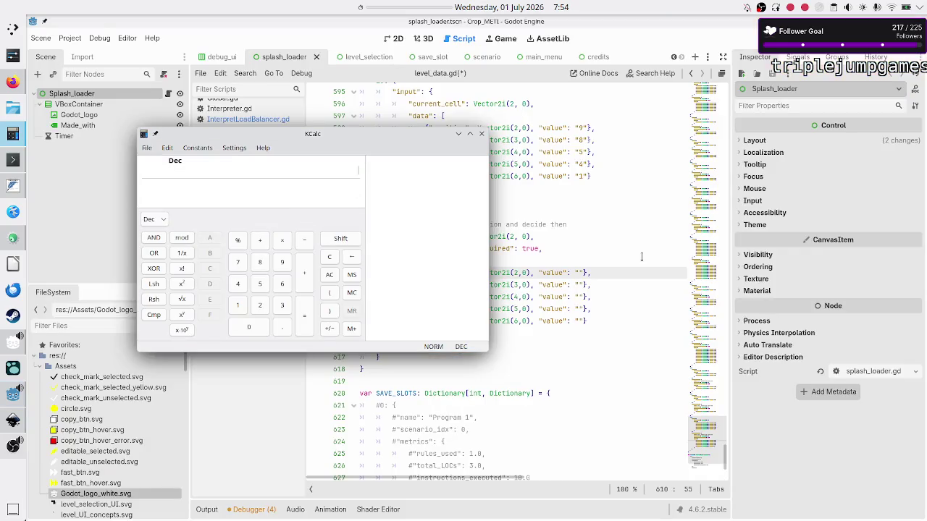
{"action": "type", "text": "985"}
{"action": "type", "text": "41/2"}
{"action": "key", "text": "Return"}
{"action": "key", "text": "Return"}
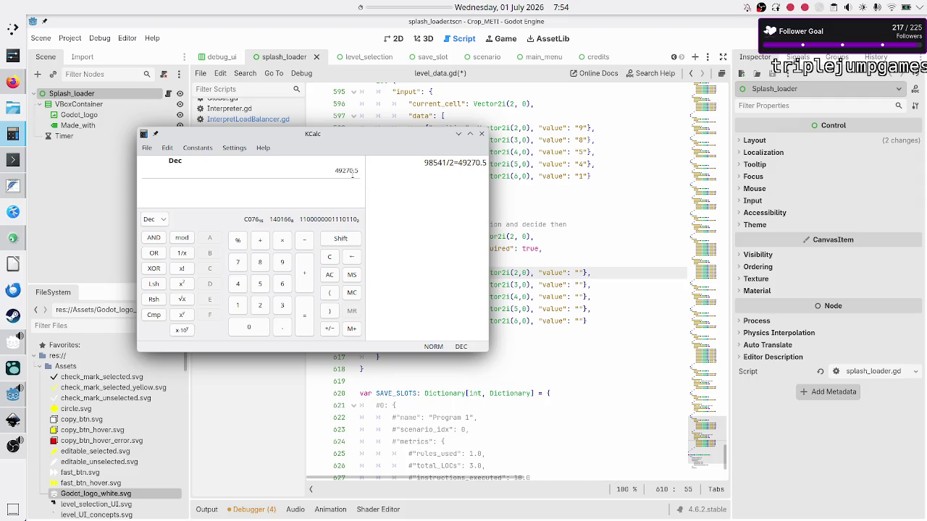
{"action": "double_click", "coordinate": [347, 171]}
{"action": "key", "text": "ctrl+c"}
{"action": "left_click", "coordinate": [580, 292]}
{"action": "key", "text": "Up"}
{"action": "key", "text": "Up"}
{"action": "key", "text": "Up"}
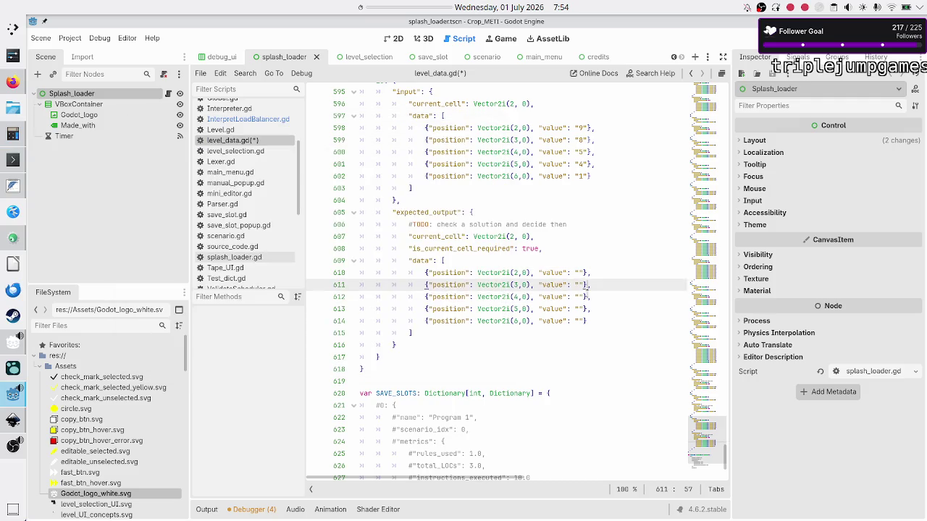
Paste 49270 as a reference and set the first two expected values to 4 and 9.
{"action": "key", "text": "ctrl+v"}
{"action": "key", "text": "Down"}
{"action": "key", "text": "End"}
{"action": "key", "text": "Left"}
{"action": "key", "text": "Left"}
{"action": "key", "text": "Left"}
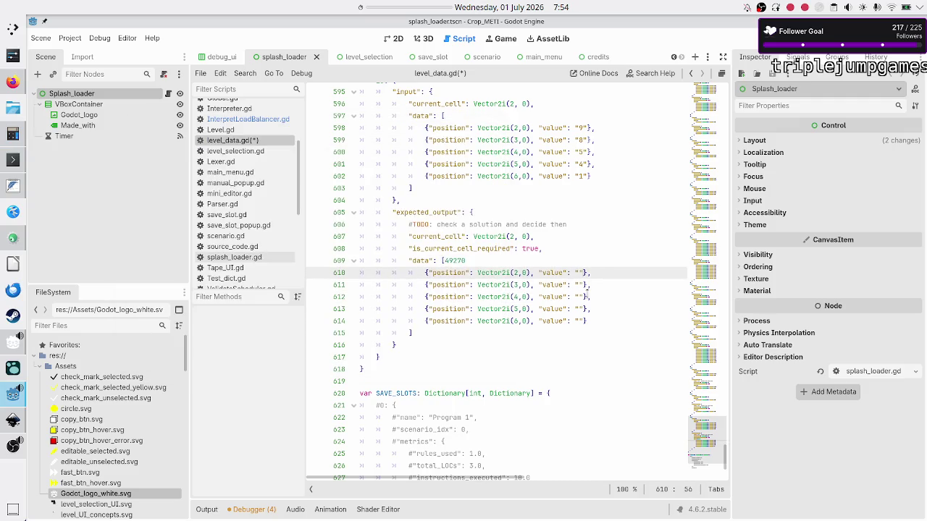
{"action": "type", "text": "4"}
{"action": "key", "text": "Down"}
{"action": "key", "text": "Left"}
{"action": "type", "text": "2"}
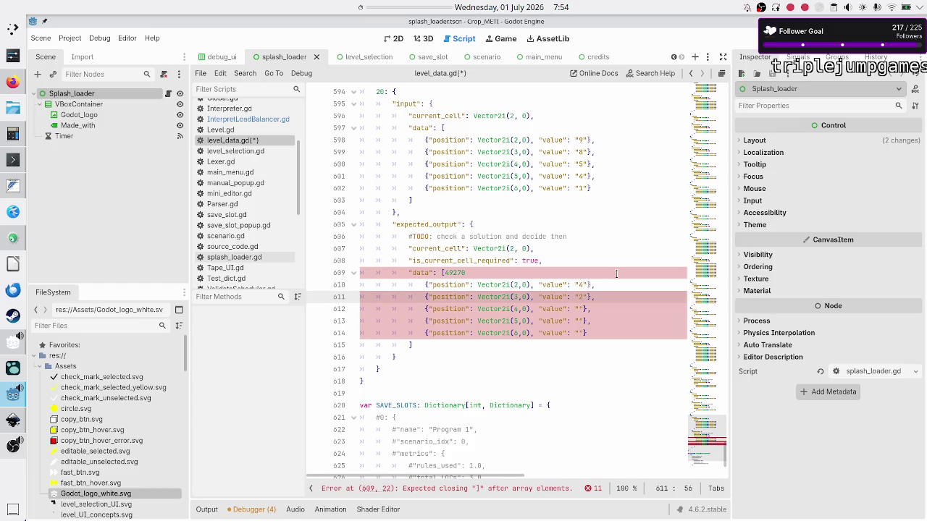
{"action": "key", "text": "Down"}
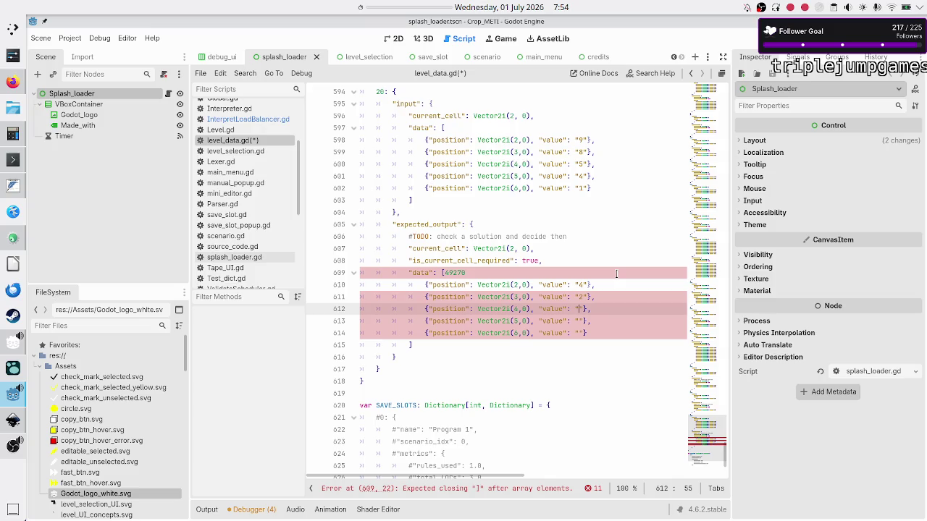
{"action": "key", "text": "Up"}
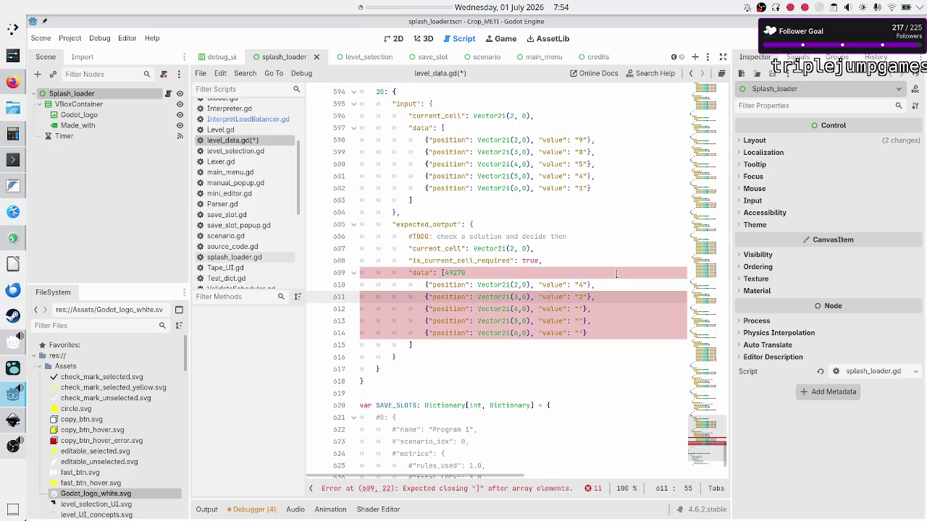
{"action": "key", "text": "BackSpace"}
{"action": "type", "text": "9"}
Fill the remaining expected output values with 2, 7 and 0.
{"action": "key", "text": "Down"}
{"action": "type", "text": "2"}
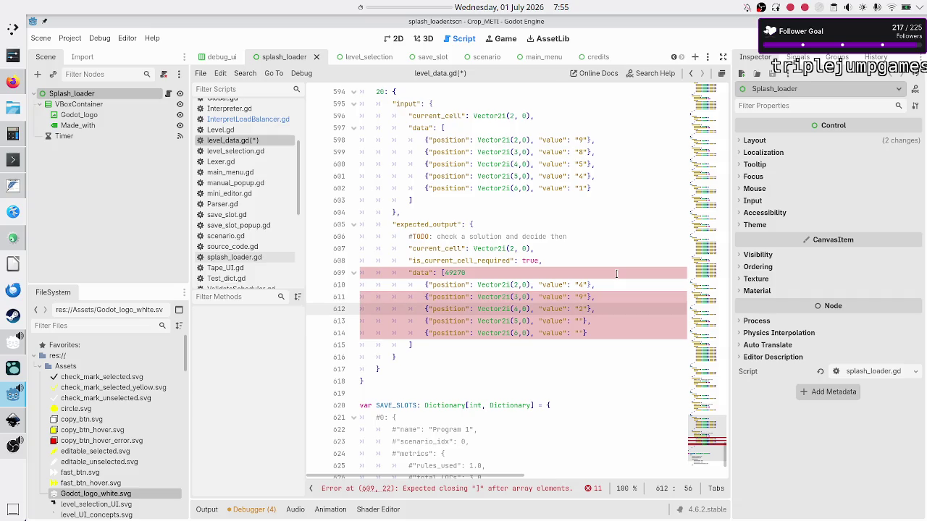
{"action": "key", "text": "Down"}
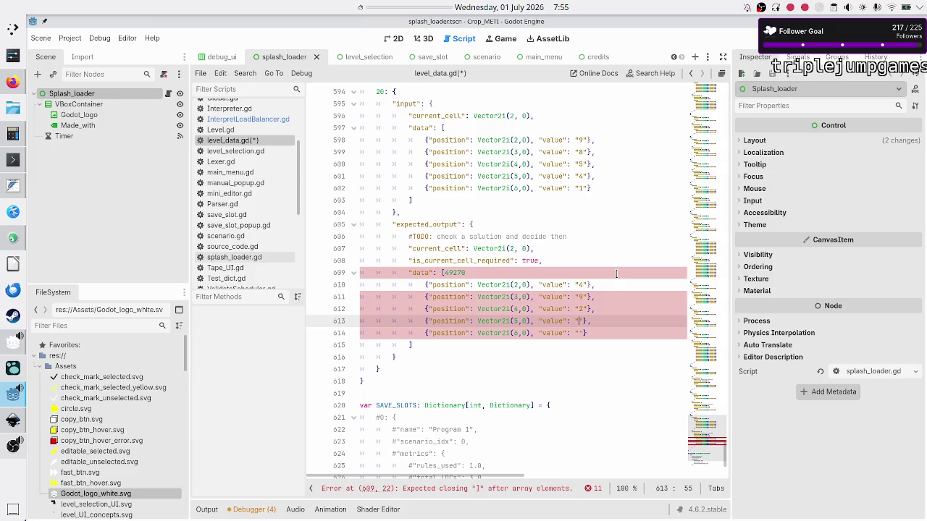
{"action": "type", "text": "7"}
{"action": "key", "text": "Down"}
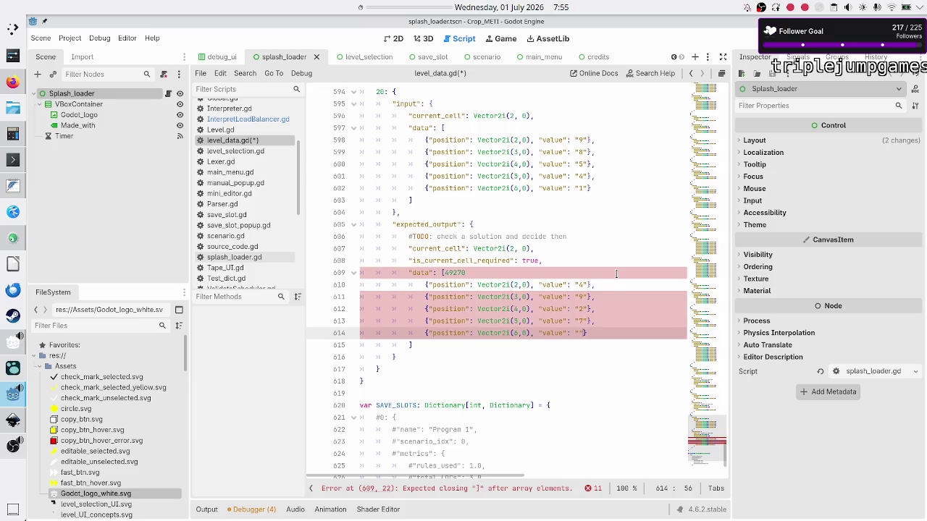
{"action": "type", "text": "0"}
Delete the stray 49270 from line 609, save level_data.gd and run the game.
{"action": "key", "text": "Up"}
{"action": "key", "text": "Up"}
{"action": "key", "text": "Up"}
{"action": "key", "text": "BackSpace"}
{"action": "key", "text": "BackSpace"}
{"action": "key", "text": "BackSpace"}
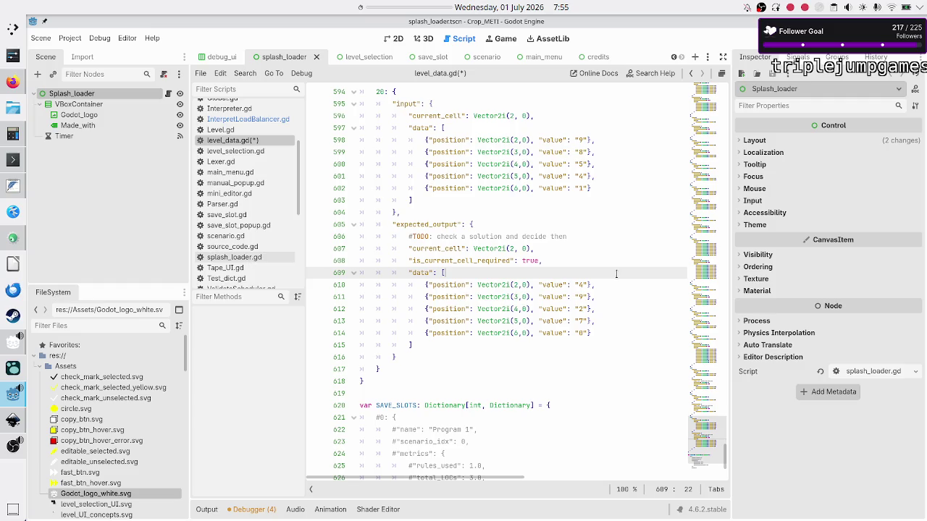
{"action": "key", "text": "Down"}
{"action": "key", "text": "Down"}
{"action": "key", "text": "Down"}
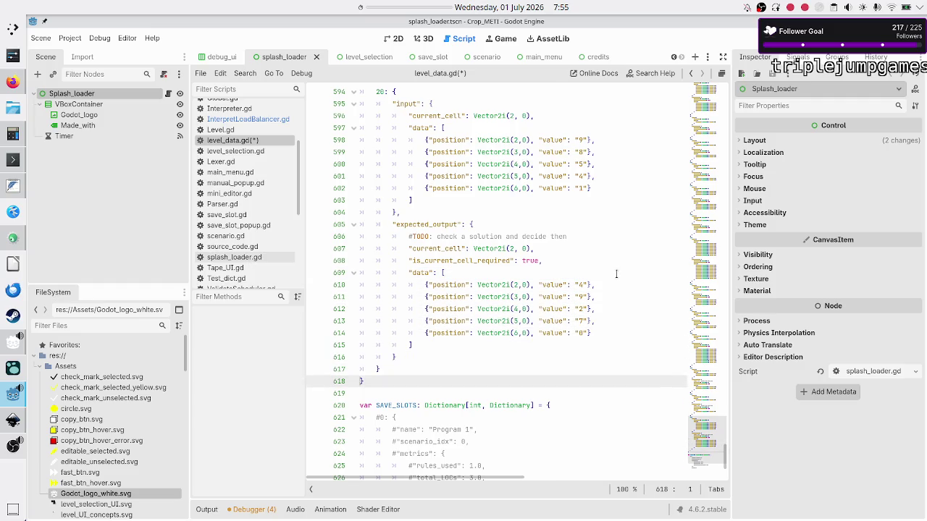
{"action": "key", "text": "ctrl+s"}
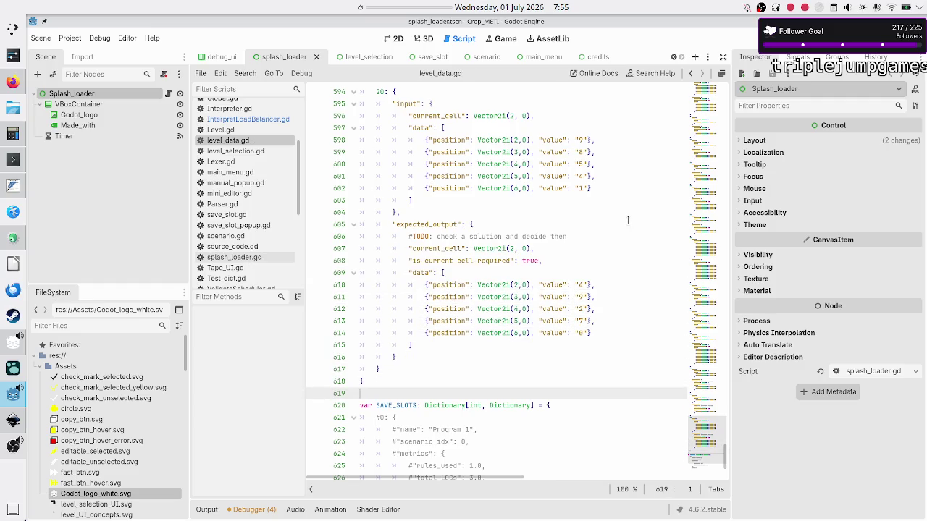
{"action": "key", "text": "F5"}
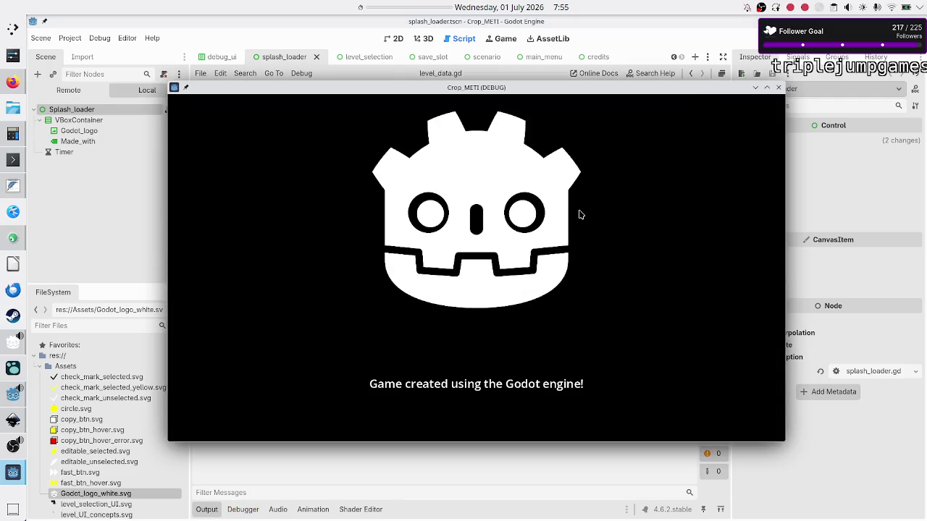
From the level selection, pick Decimal data > Divide by 2 and create a new program.
{"action": "left_click", "coordinate": [485, 316]}
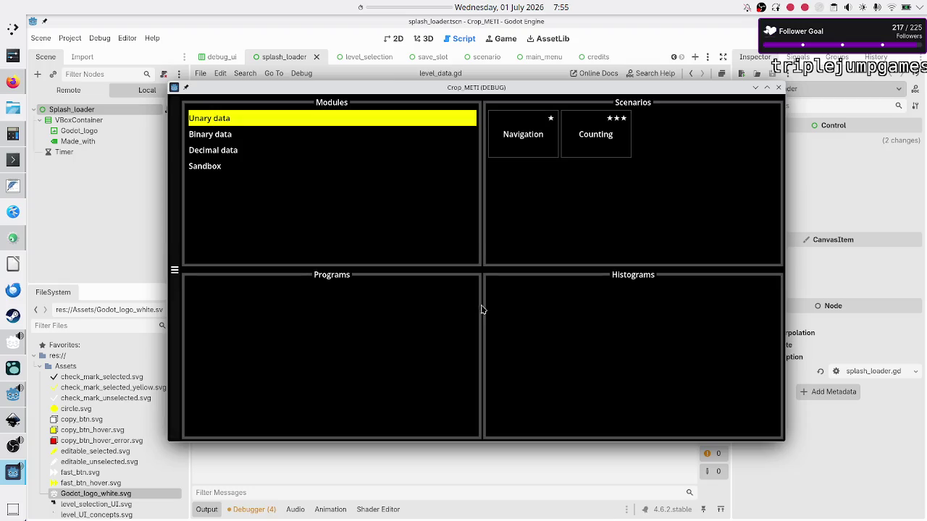
{"action": "left_click", "coordinate": [221, 142]}
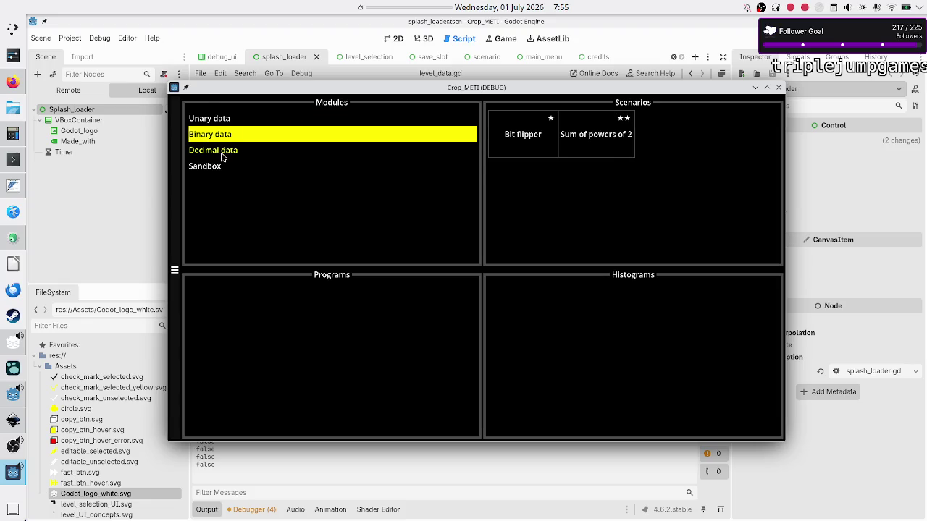
{"action": "left_click", "coordinate": [222, 157]}
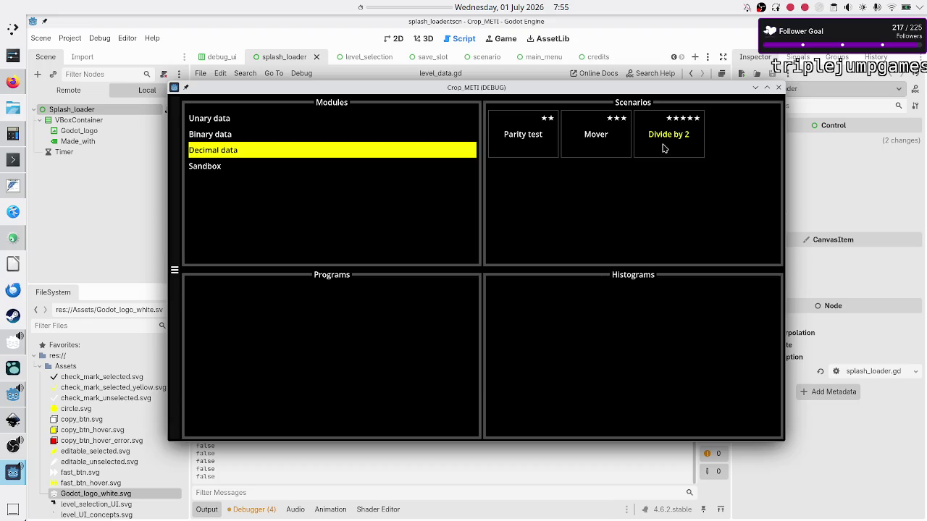
{"action": "left_click", "coordinate": [663, 149]}
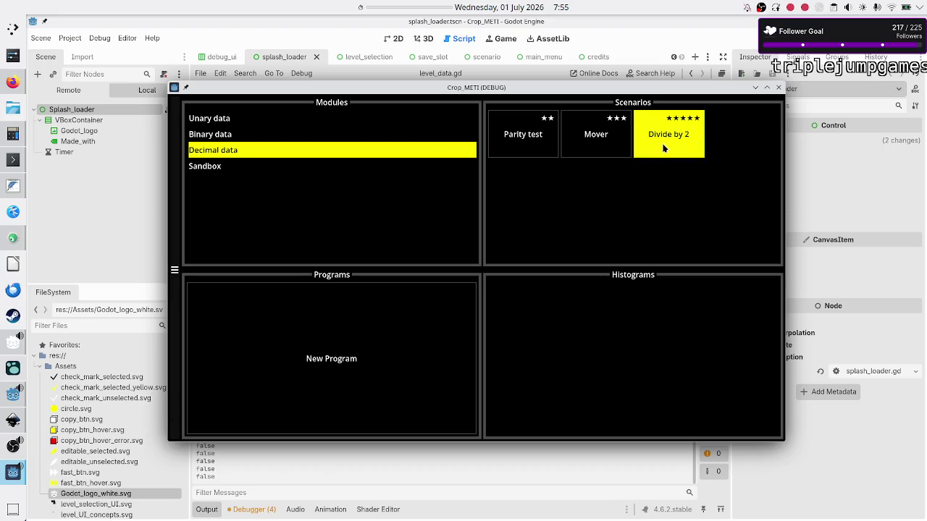
{"action": "left_click", "coordinate": [383, 338]}
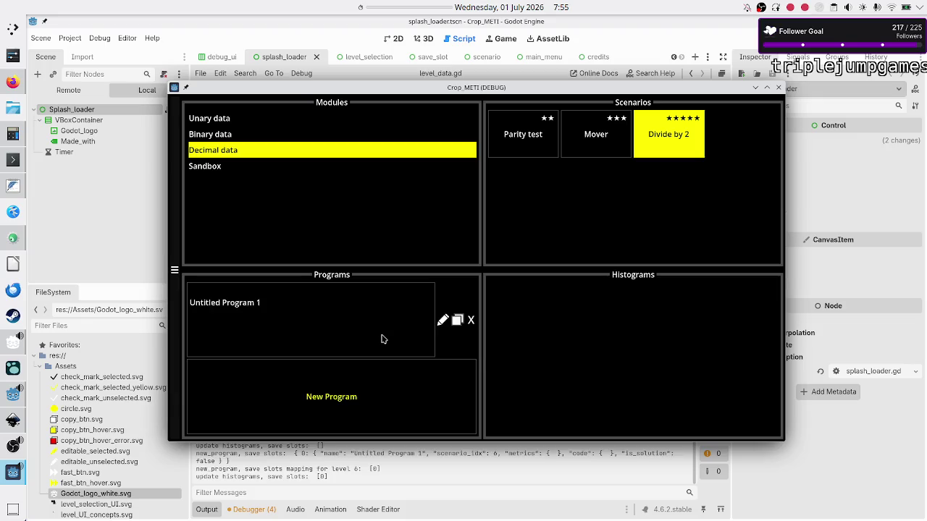
Rename the new program to 'Cut in half' and open it in the puzzle editor.
{"action": "left_click", "coordinate": [442, 321]}
{"action": "key", "text": "BackSpace"}
{"action": "key", "text": "BackSpace"}
{"action": "key", "text": "BackSpace"}
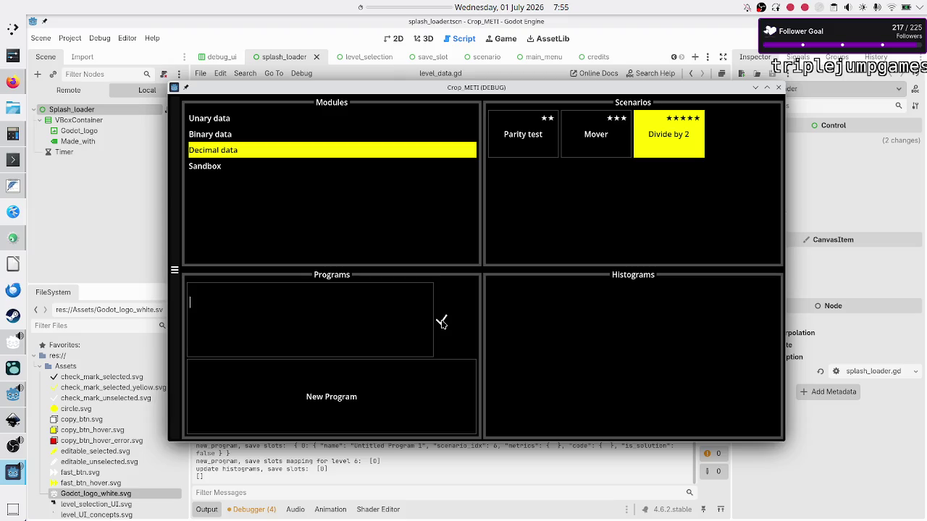
{"action": "type", "text": "Cut in hal"}
{"action": "type", "text": "f"}
{"action": "left_click", "coordinate": [447, 326]}
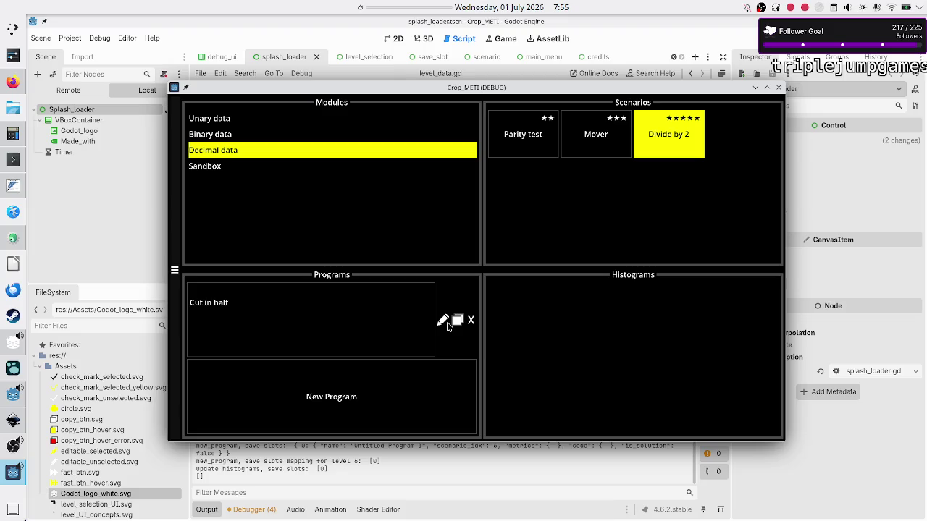
{"action": "left_click", "coordinate": [391, 304]}
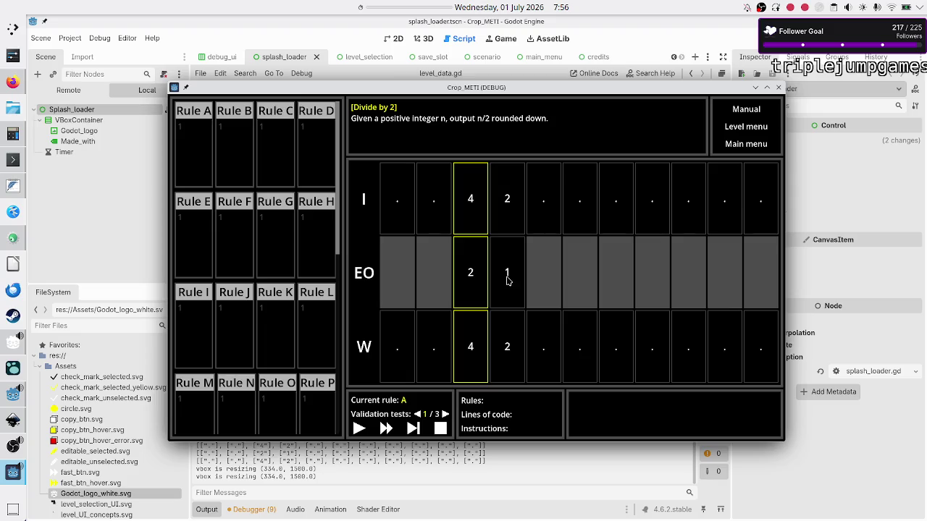
Advance to validation test 3/3: input 9, 8, 5, 4, 1; expected 4, 9, 2, 7, 0.
{"action": "left_click", "coordinate": [445, 414]}
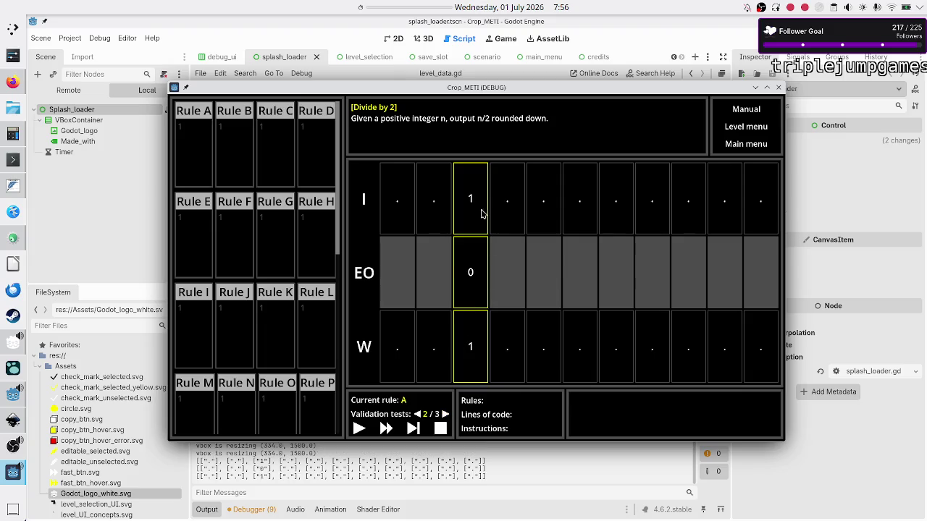
{"action": "left_click", "coordinate": [445, 414]}
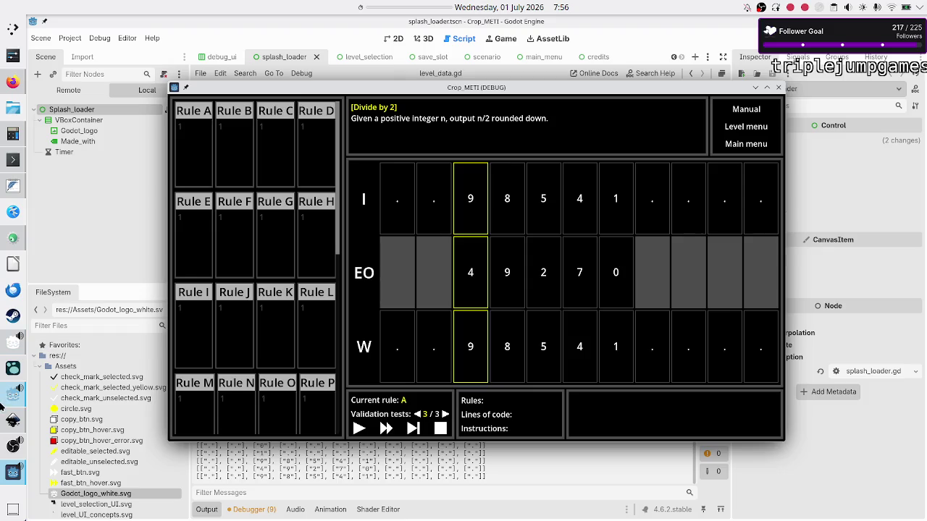
{"action": "left_click", "coordinate": [13, 186]}
Scroll puzzle_design.txt to rule A and select its heading and ..RB line.
{"action": "scroll", "coordinate": [140, 293], "scroll_direction": "down", "scroll_amount": 8}
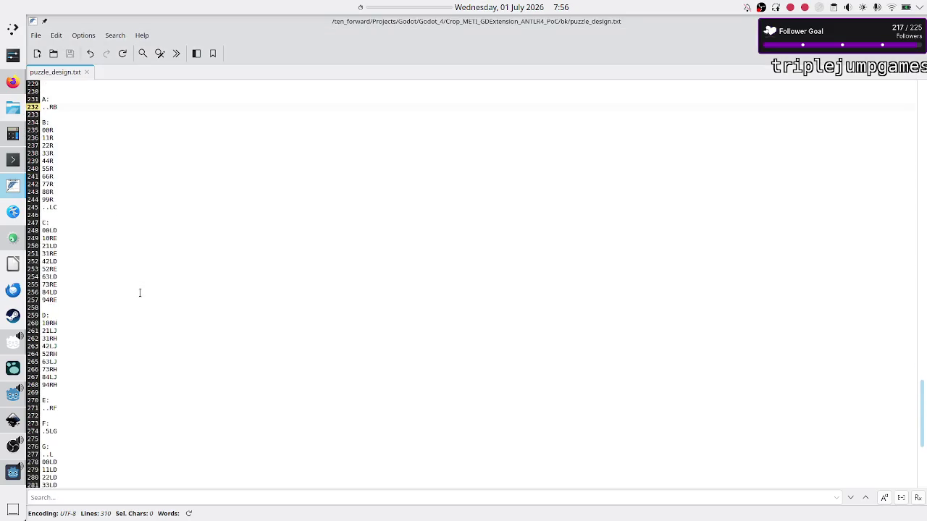
{"action": "scroll", "coordinate": [139, 293], "scroll_direction": "down", "scroll_amount": 1}
{"action": "scroll", "coordinate": [140, 293], "scroll_direction": "down", "scroll_amount": 7}
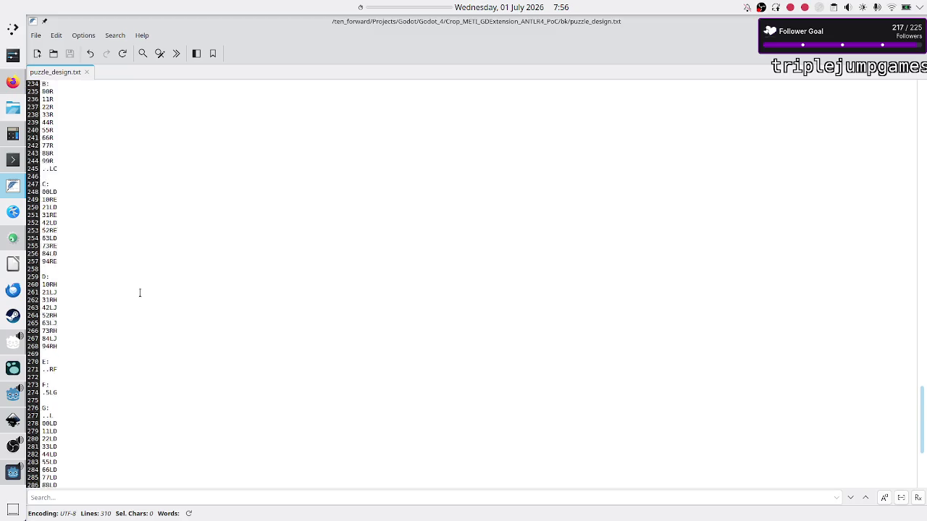
{"action": "scroll", "coordinate": [140, 293], "scroll_direction": "down", "scroll_amount": 2}
{"action": "scroll", "coordinate": [140, 292], "scroll_direction": "up", "scroll_amount": 14}
{"action": "left_click", "coordinate": [119, 197]}
{"action": "key", "text": "Right"}
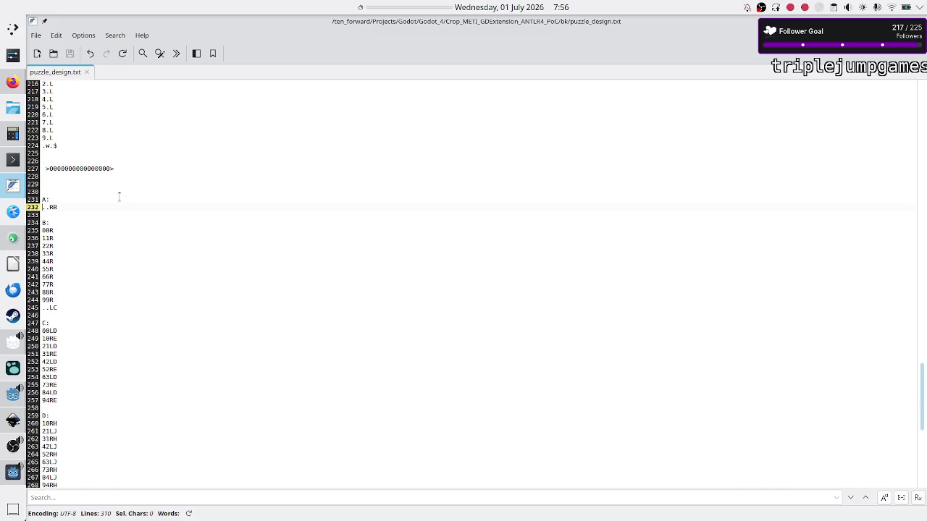
{"action": "key", "text": "shift+Right"}
{"action": "key", "text": "shift+Right"}
{"action": "key", "text": "shift+Right"}
{"action": "key", "text": "Right"}
{"action": "key", "text": "Down"}
{"action": "key", "text": "Up"}
{"action": "key", "text": "Up"}
{"action": "key", "text": "shift+Down"}
{"action": "key", "text": "shift+End"}
{"action": "key", "text": "Right"}
{"action": "key", "text": "Down"}
{"action": "key", "text": "Down"}
Copy rule B's code lines from 00R through ..LC and return to Crop METI.
{"action": "key", "text": "shift+Down"}
{"action": "key", "text": "shift+Down"}
{"action": "key", "text": "shift+Down"}
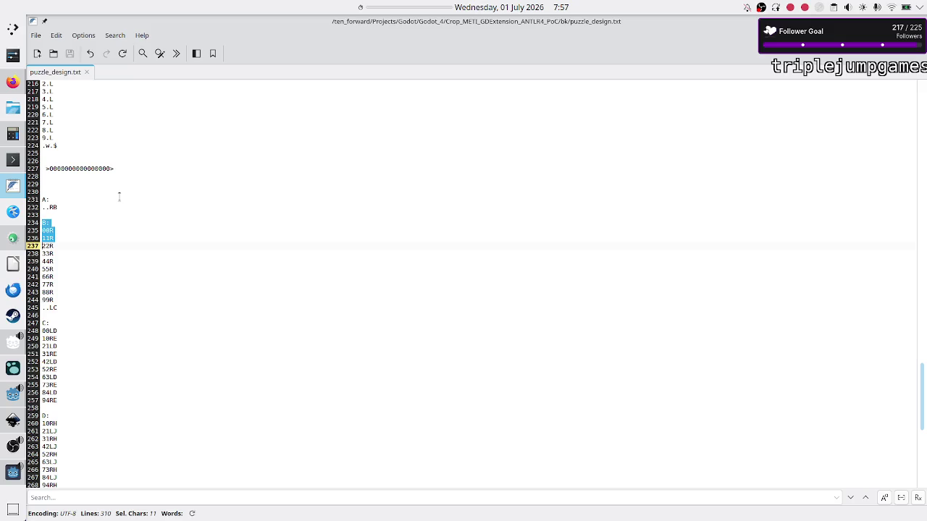
{"action": "key", "text": "shift+Down"}
{"action": "key", "text": "shift+Down"}
{"action": "key", "text": "shift+Down"}
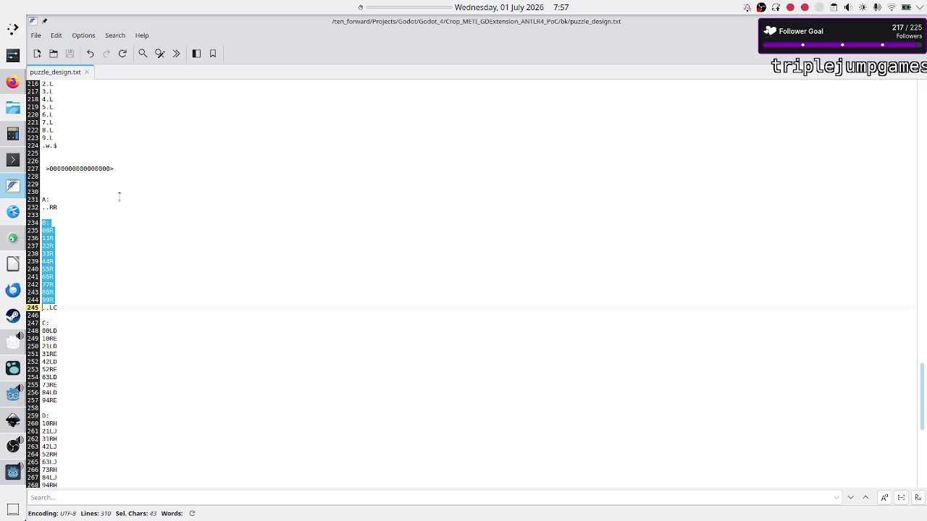
{"action": "key", "text": "Up"}
{"action": "key", "text": "Up"}
{"action": "key", "text": "Up"}
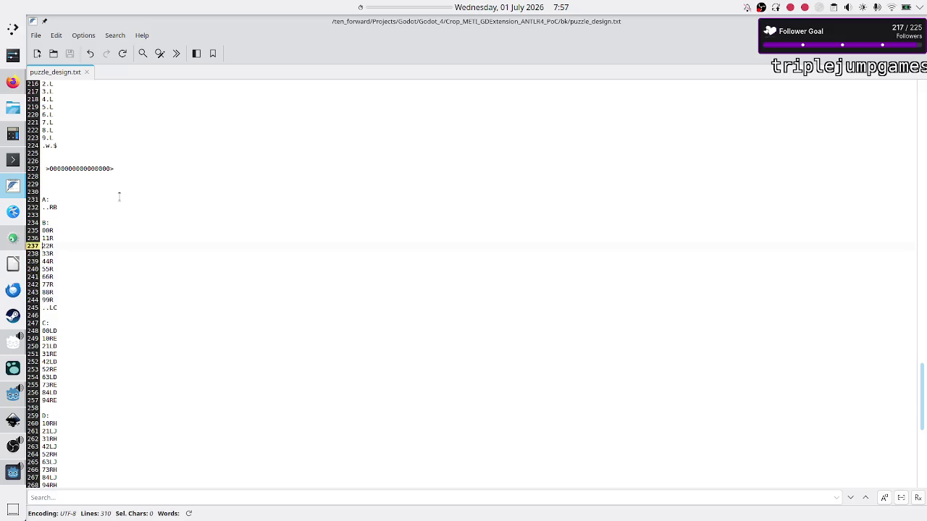
{"action": "key", "text": "shift+Down"}
{"action": "key", "text": "shift+Down"}
{"action": "key", "text": "shift+Down"}
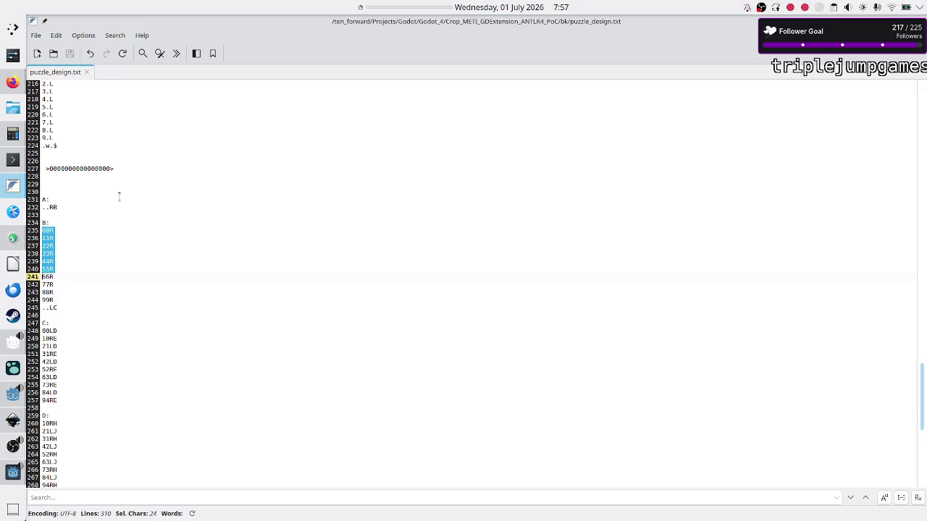
{"action": "key", "text": "shift+Down"}
{"action": "key", "text": "shift+End"}
{"action": "key", "text": "ctrl+c"}
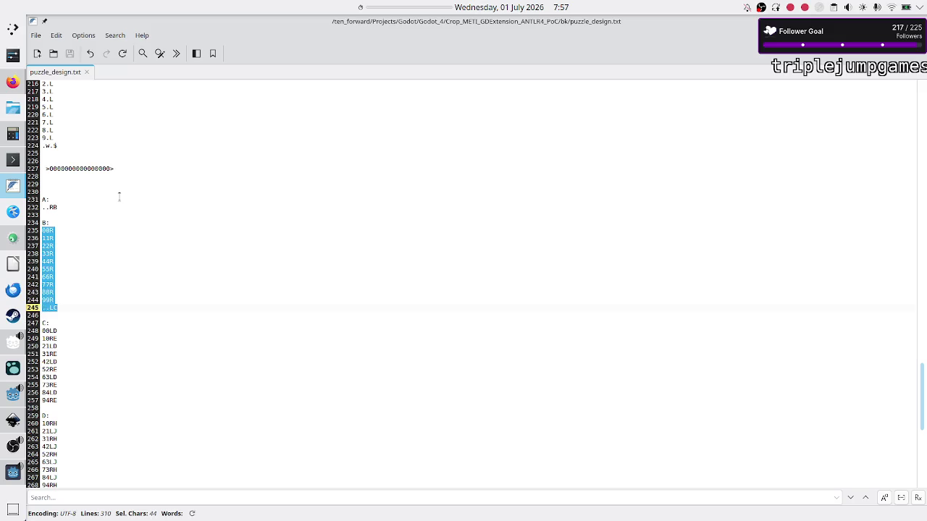
{"action": "key", "text": "alt+Tab"}
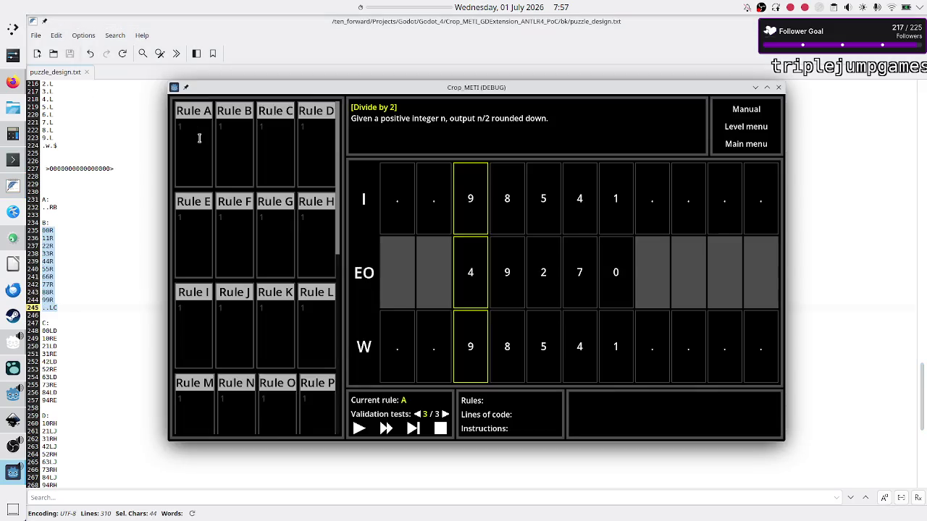
Paste rule B's lines into Rule A and rule C's 10RE–94RE lines into Rule B.
{"action": "left_click", "coordinate": [199, 137]}
{"action": "key", "text": "ctrl+v"}
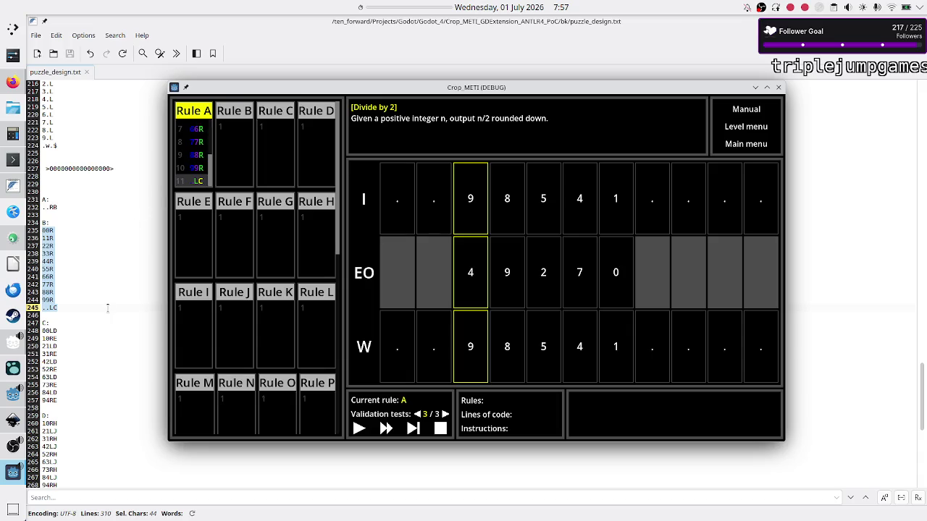
{"action": "key", "text": "alt+Tab"}
{"action": "key", "text": "Down"}
{"action": "key", "text": "Down"}
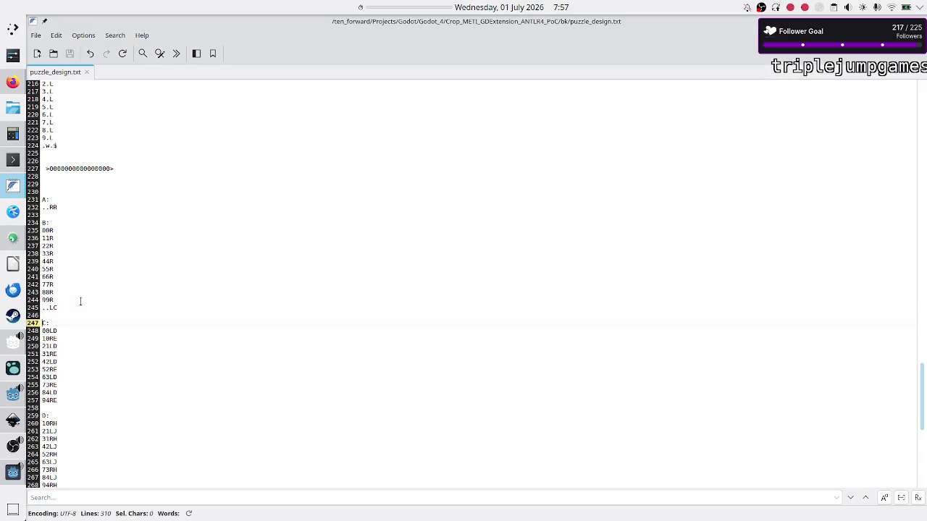
{"action": "key", "text": "Down"}
{"action": "key", "text": "shift+Down"}
{"action": "key", "text": "shift+Down"}
{"action": "key", "text": "shift+Down"}
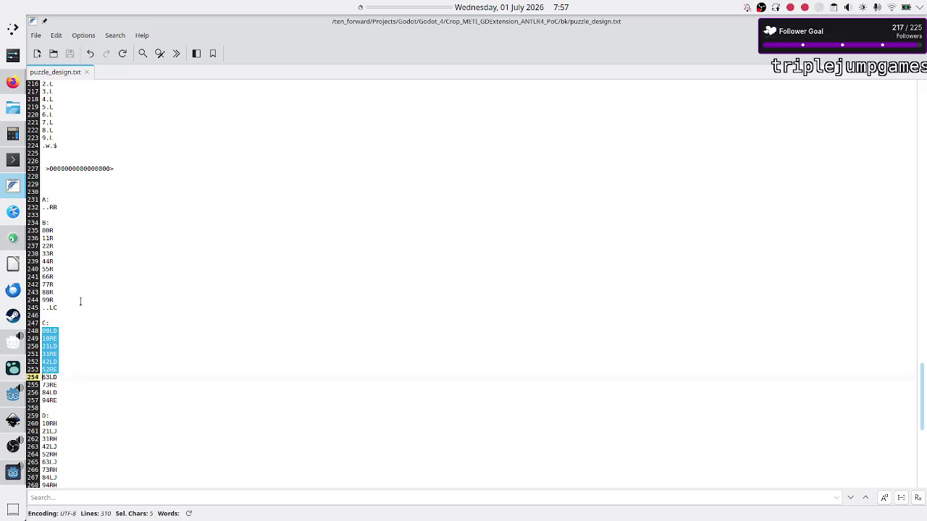
{"action": "key", "text": "shift+End"}
{"action": "key", "text": "ctrl+c"}
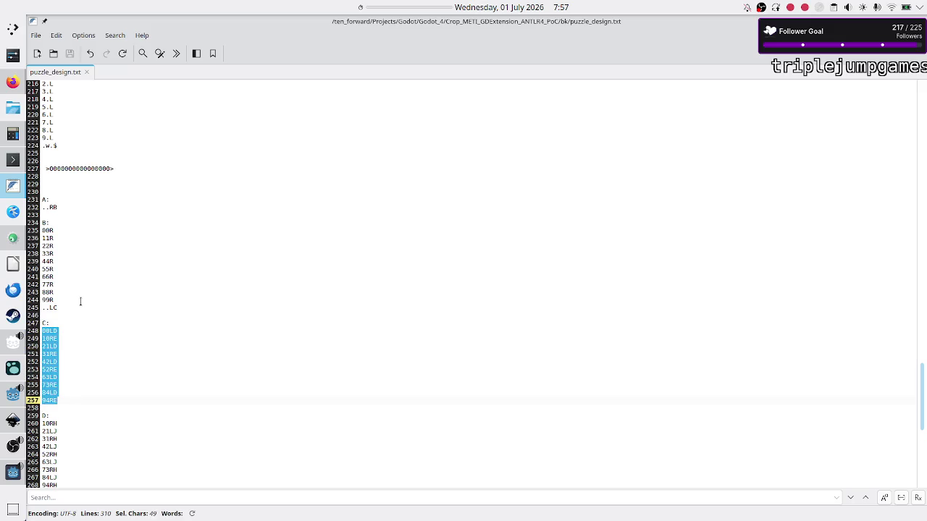
{"action": "key", "text": "alt+Tab"}
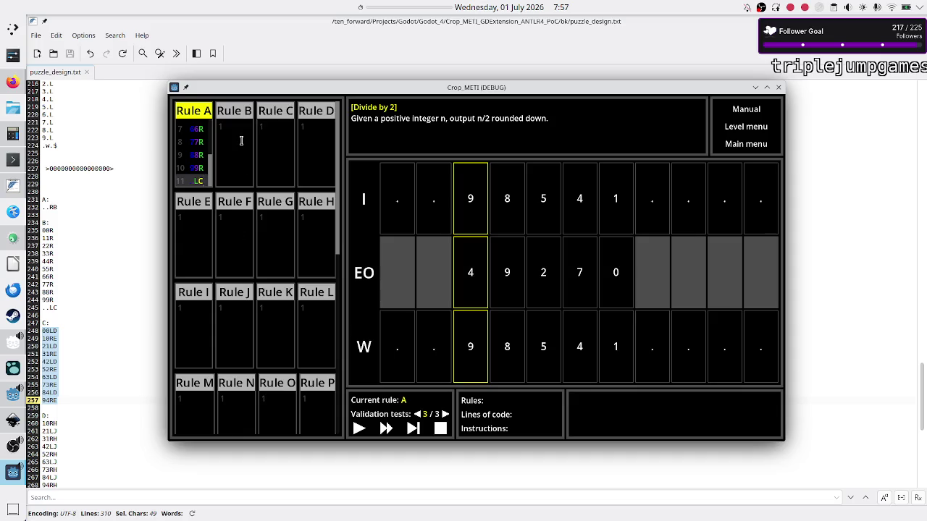
{"action": "left_click", "coordinate": [242, 141]}
{"action": "key", "text": "ctrl+v"}
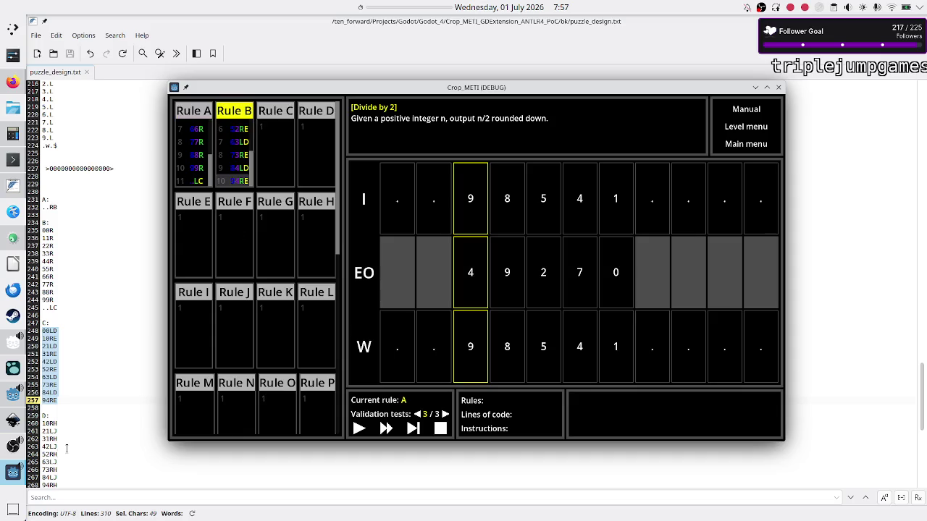
Copy rule D's 10RH–94RH lines from puzzle_design.txt into Rule C.
{"action": "left_click", "coordinate": [80, 430]}
{"action": "key", "text": "Home"}
{"action": "key", "text": "shift+Up"}
{"action": "key", "text": "shift+Down"}
{"action": "key", "text": "shift+Down"}
{"action": "key", "text": "shift+Down"}
{"action": "key", "text": "shift+Left"}
{"action": "key", "text": "shift+Left"}
{"action": "key", "text": "ctrl+c"}
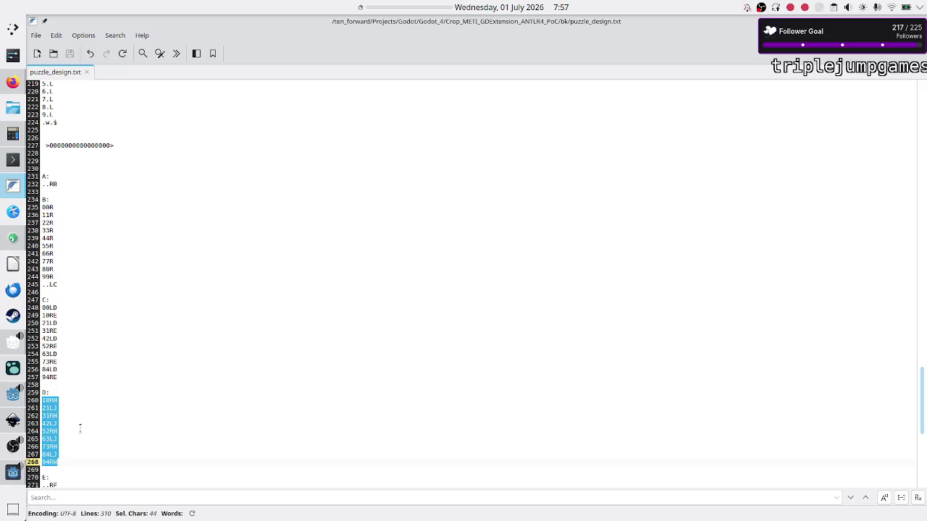
{"action": "key", "text": "alt+Tab"}
{"action": "left_click", "coordinate": [277, 161]}
{"action": "key", "text": "ctrl+v"}
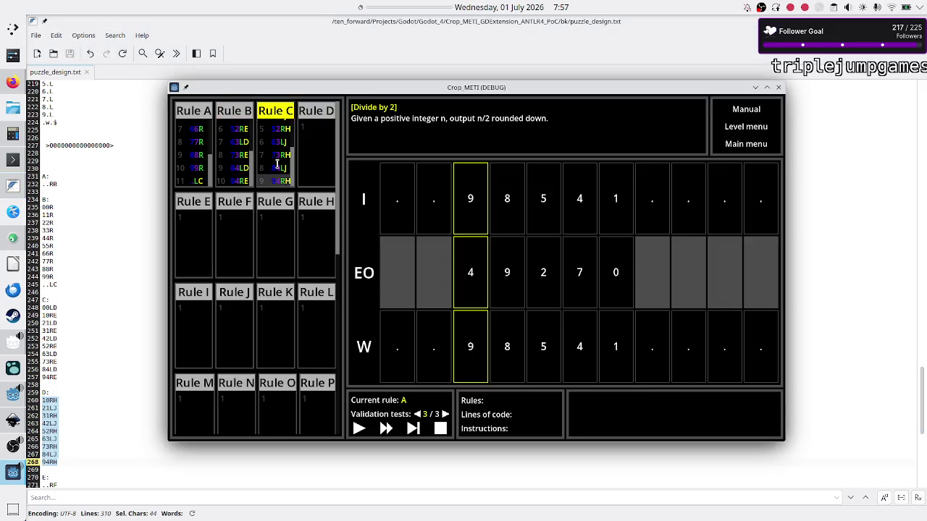
Copy rule E's ..RF line into Rule D.
{"action": "left_click", "coordinate": [121, 409]}
{"action": "key", "text": "Down"}
{"action": "key", "text": "Down"}
{"action": "key", "text": "Down"}
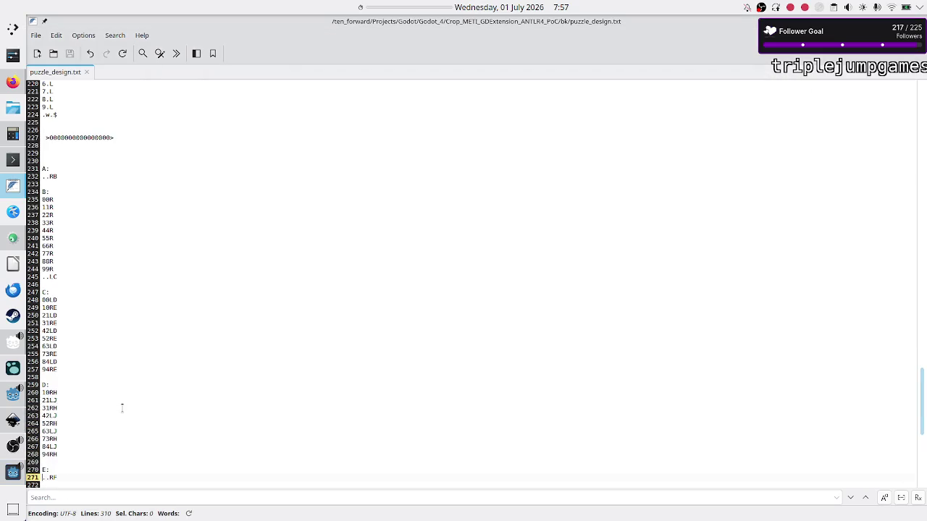
{"action": "key", "text": "Down"}
{"action": "key", "text": "Down"}
{"action": "key", "text": "Up"}
{"action": "key", "text": "Up"}
{"action": "key", "text": "shift+End"}
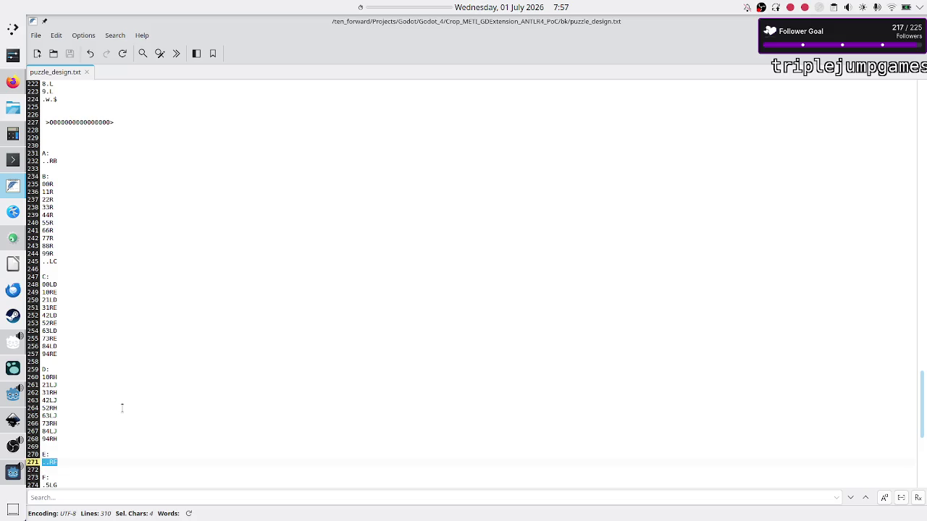
{"action": "key", "text": "alt+Tab"}
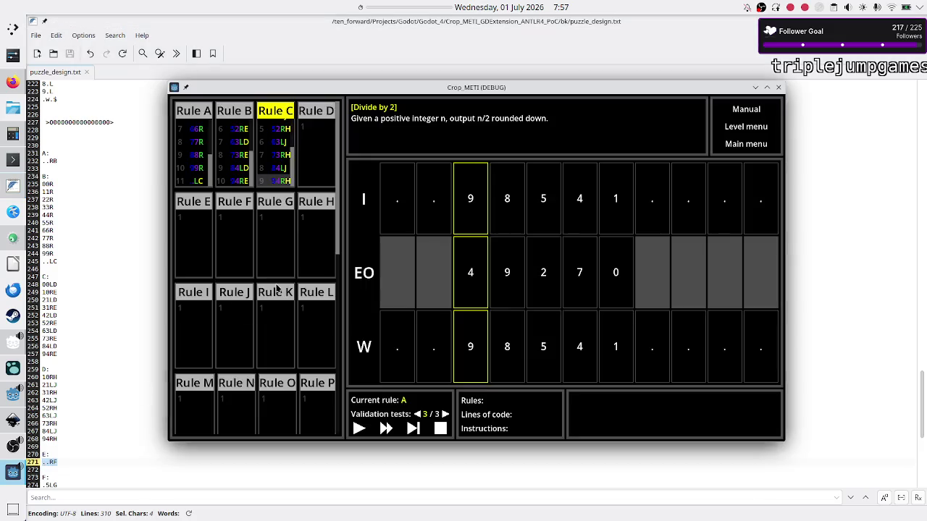
{"action": "left_click", "coordinate": [313, 132]}
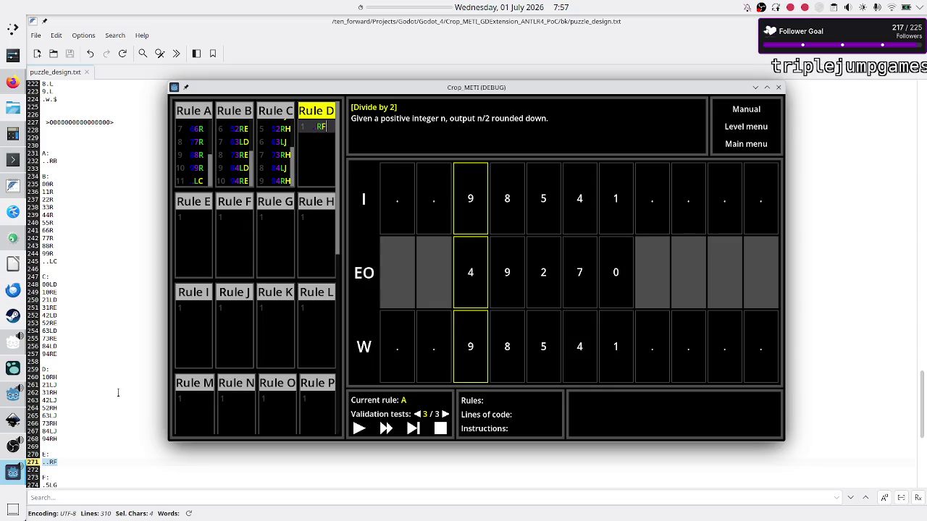
{"action": "left_click", "coordinate": [74, 467]}
{"action": "key", "text": "Down"}
{"action": "key", "text": "Down"}
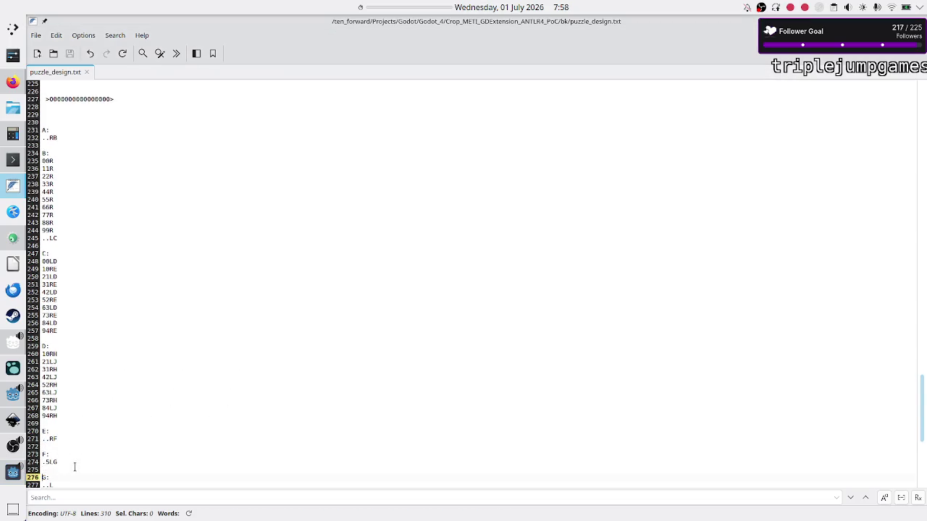
Put rule F's .5LG line into Rule E.
{"action": "key", "text": "shift+Down"}
{"action": "key", "text": "shift+Left"}
{"action": "key", "text": "ctrl+c"}
{"action": "scroll", "coordinate": [183, 391], "scroll_direction": "down", "scroll_amount": 8}
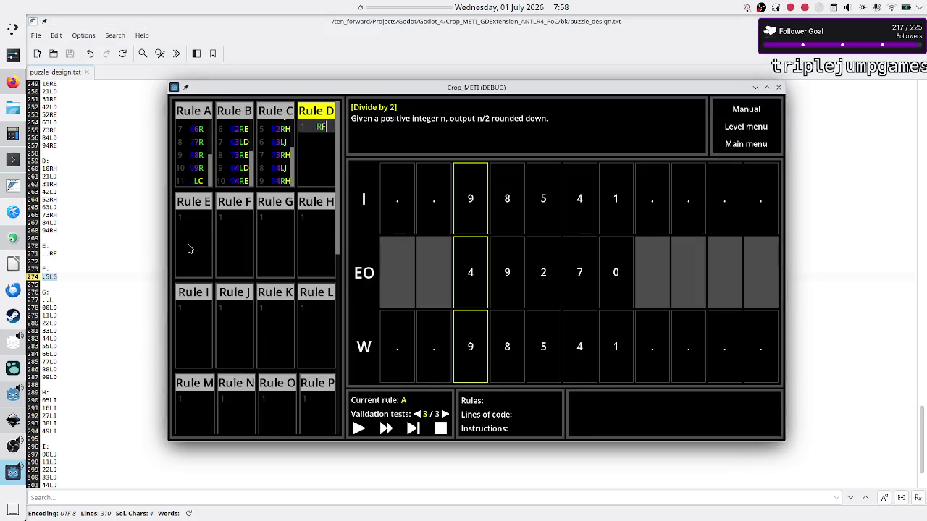
{"action": "left_click", "coordinate": [187, 249]}
{"action": "key", "text": "ctrl+v"}
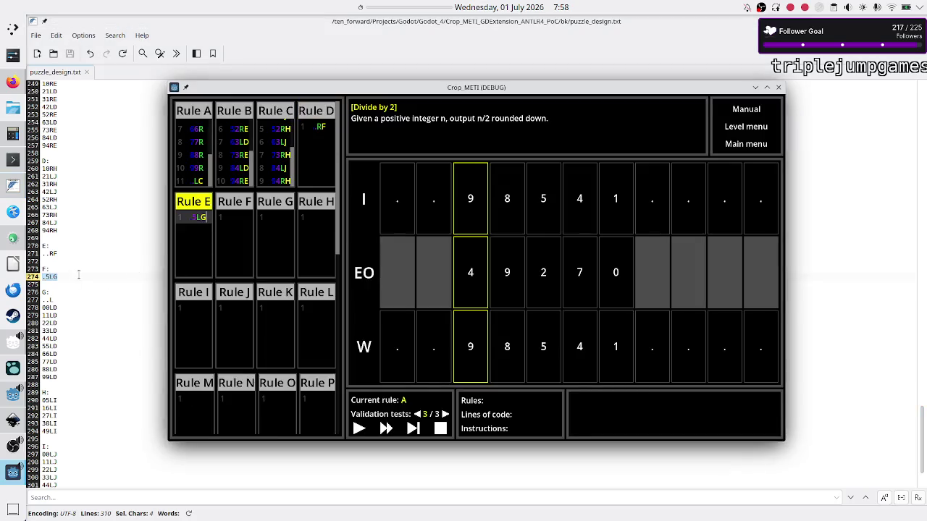
Copy rule G's 00LD–99LD block into Rule F.
{"action": "left_click", "coordinate": [79, 275]}
{"action": "key", "text": "Down"}
{"action": "key", "text": "Down"}
{"action": "key", "text": "Down"}
{"action": "key", "text": "shift+Down"}
{"action": "key", "text": "shift+Down"}
{"action": "key", "text": "shift+Down"}
{"action": "key", "text": "shift+Down"}
{"action": "key", "text": "shift+Down"}
{"action": "key", "text": "shift+End"}
{"action": "key", "text": "ctrl+c"}
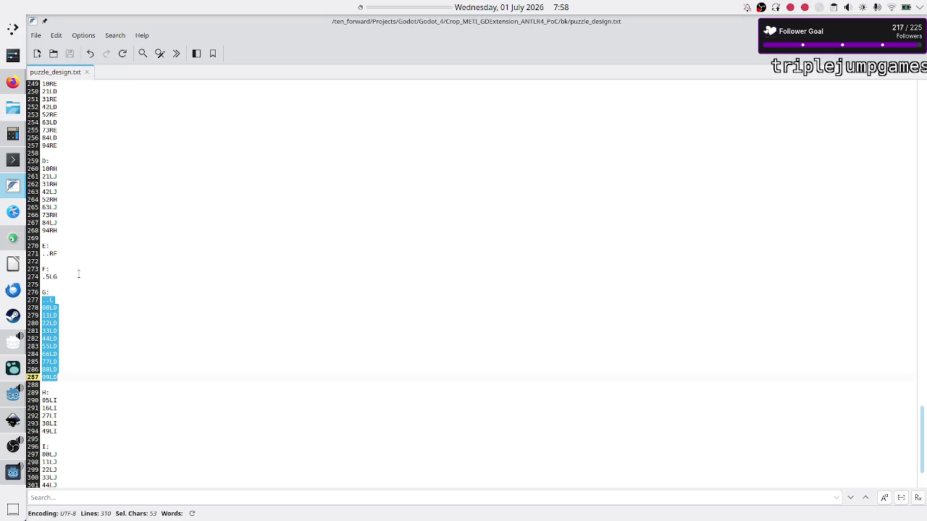
{"action": "key", "text": "alt+Tab"}
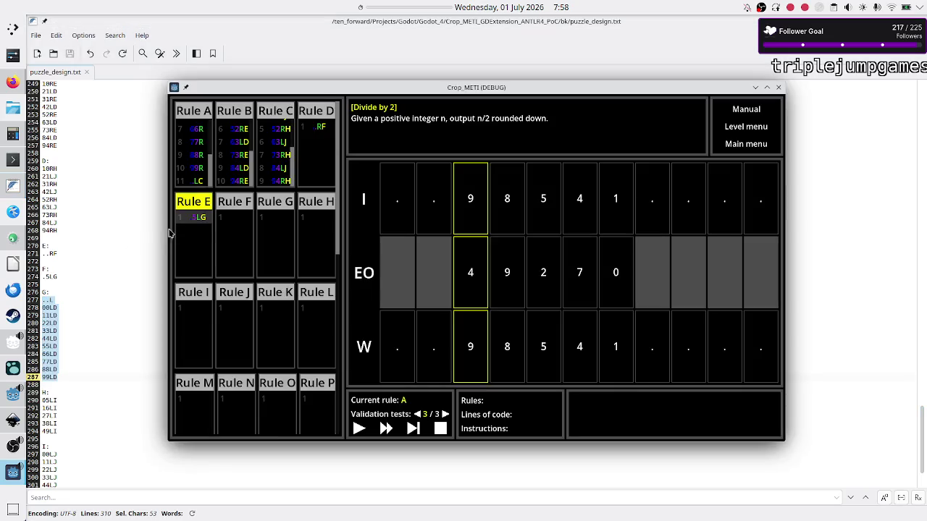
{"action": "left_click", "coordinate": [245, 221]}
{"action": "key", "text": "ctrl+v"}
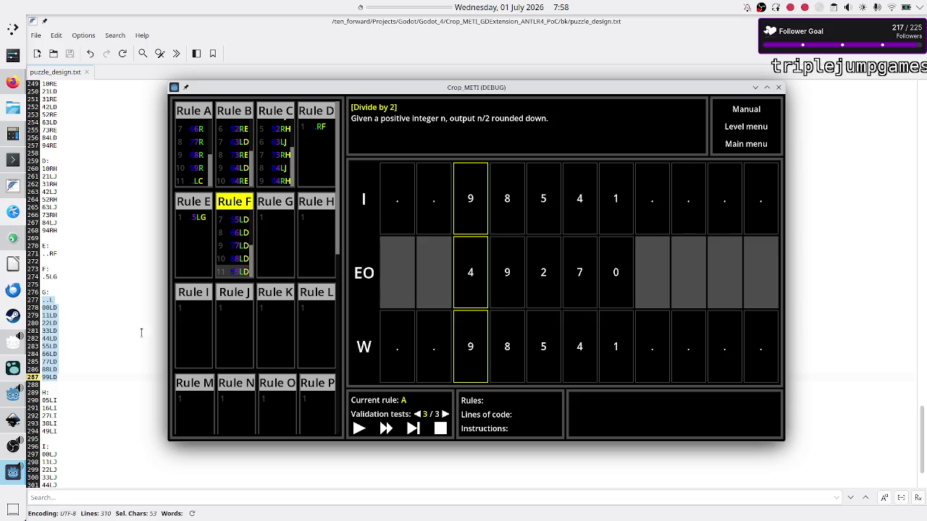
Copy rule H's 05LI–49LI lines into Rule G.
{"action": "left_click", "coordinate": [89, 389]}
{"action": "key", "text": "Down"}
{"action": "key", "text": "alt+Tab"}
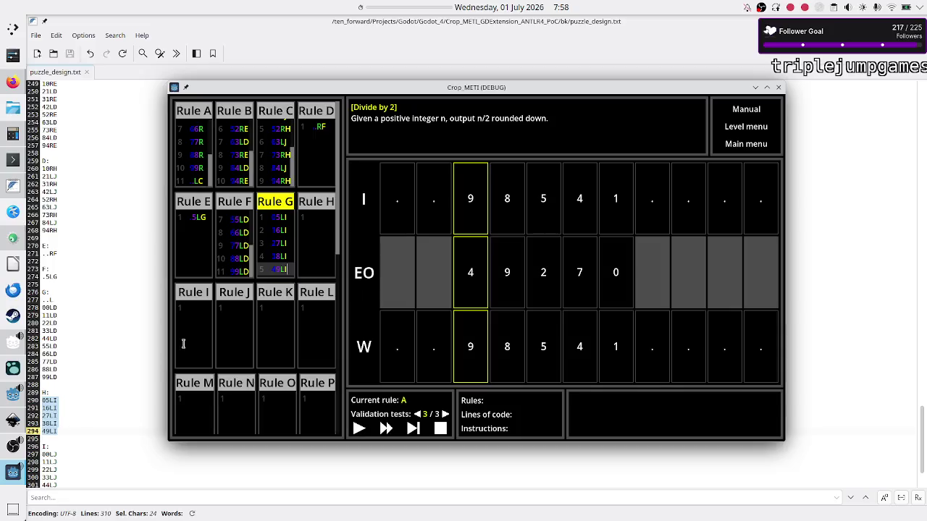
{"action": "key", "text": "alt+Tab"}
{"action": "key", "text": "shift+Down"}
{"action": "key", "text": "shift+Down"}
{"action": "key", "text": "shift+Down"}
{"action": "key", "text": "shift+End"}
Copy section I's 00LJ–99LJ lines into Rule H.
{"action": "key", "text": "Down"}
{"action": "key", "text": "Down"}
{"action": "key", "text": "Down"}
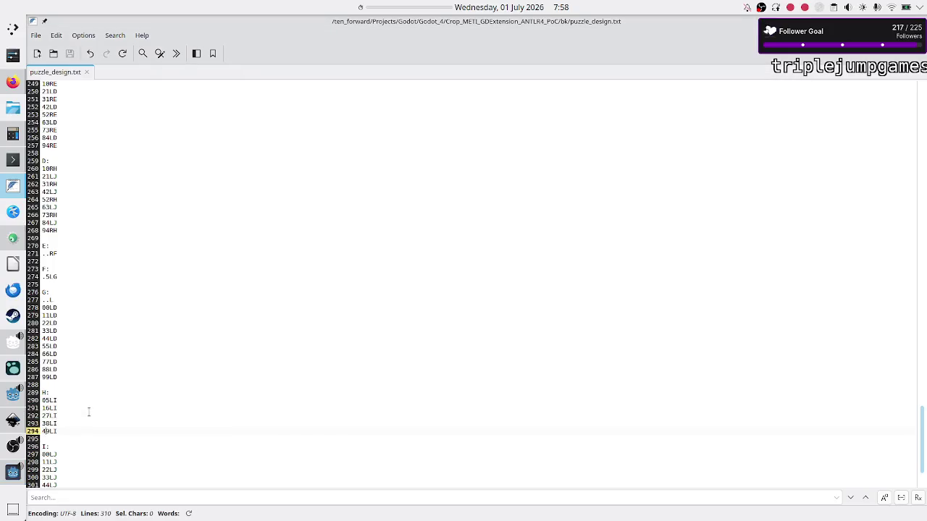
{"action": "key", "text": "Up"}
{"action": "key", "text": "Down"}
{"action": "key", "text": "Down"}
{"action": "key", "text": "shift+Down"}
{"action": "key", "text": "shift+Down"}
{"action": "key", "text": "shift+Down"}
{"action": "key", "text": "shift+Down"}
{"action": "key", "text": "shift+Down"}
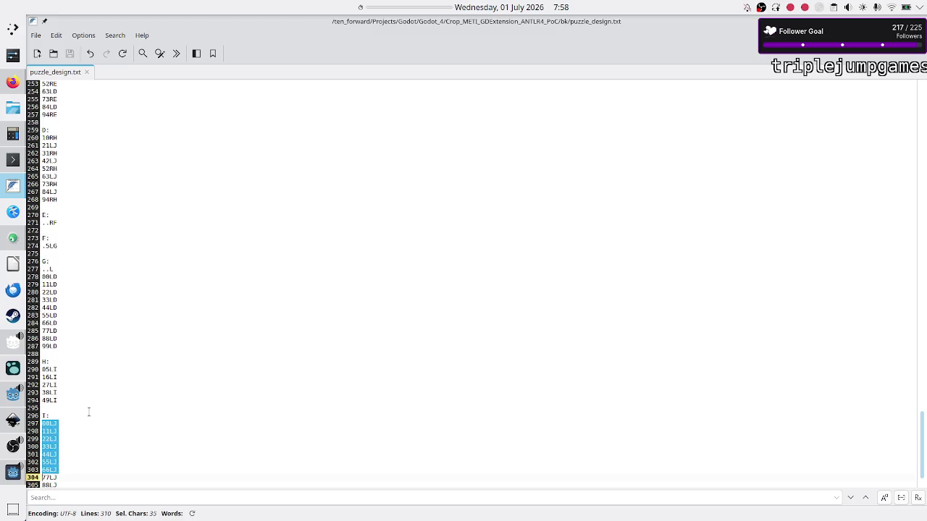
{"action": "key", "text": "shift+Left"}
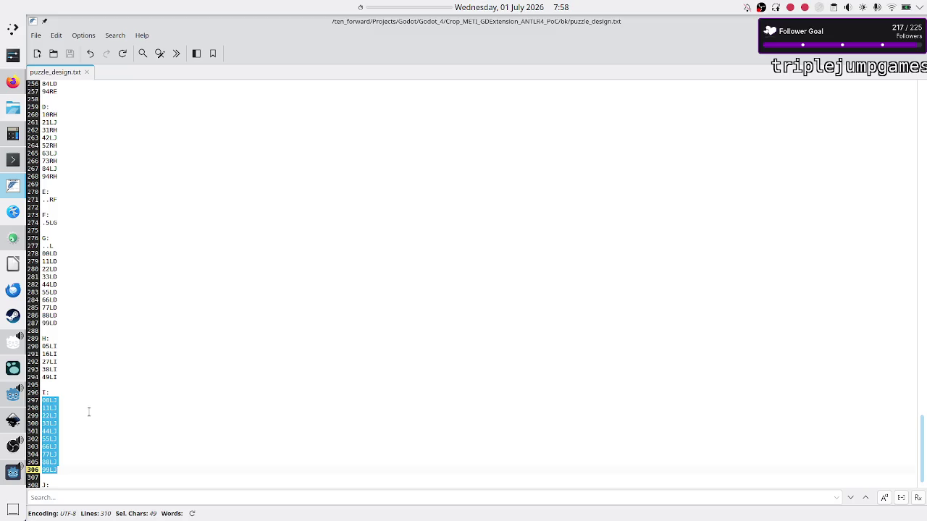
{"action": "key", "text": "alt+Tab"}
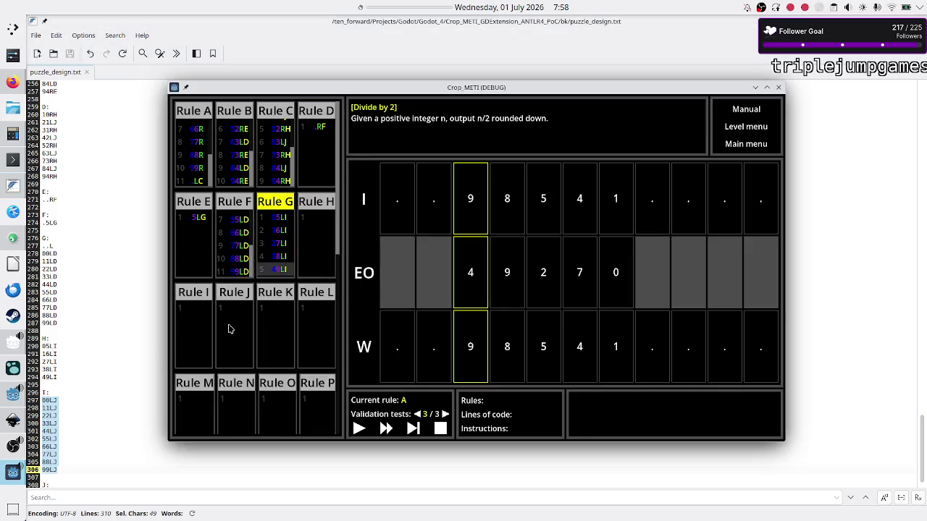
{"action": "left_click", "coordinate": [310, 246]}
{"action": "type", "text": "00LJ 11LJ 22LJ 33LJ 44LJ 55LJ 66LJ 77LJ 88LJ 99LJ"}
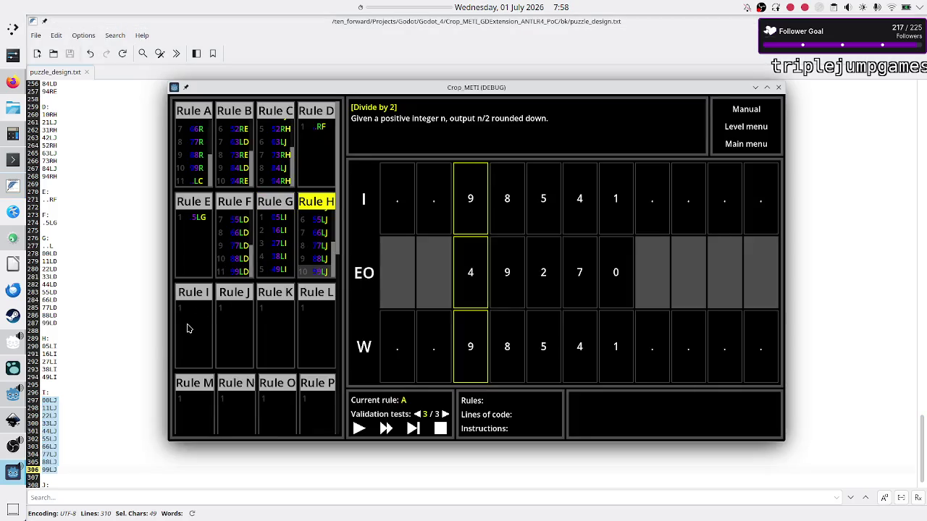
{"action": "left_click", "coordinate": [190, 328]}
{"action": "left_click", "coordinate": [85, 452]}
{"action": "key", "text": "Down"}
{"action": "key", "text": "Down"}
{"action": "key", "text": "Down"}
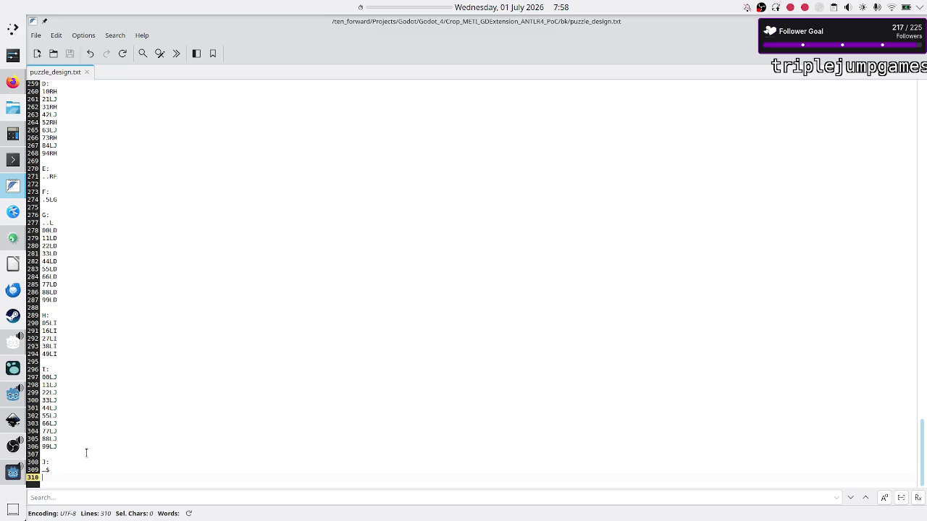
Paste section J's rule into Rule I, fixing the invalid text so it reads ..$.
{"action": "key", "text": "Up"}
{"action": "key", "text": "shift+End"}
{"action": "key", "text": "Right"}
{"action": "key", "text": "Down"}
{"action": "key", "text": "alt+Tab"}
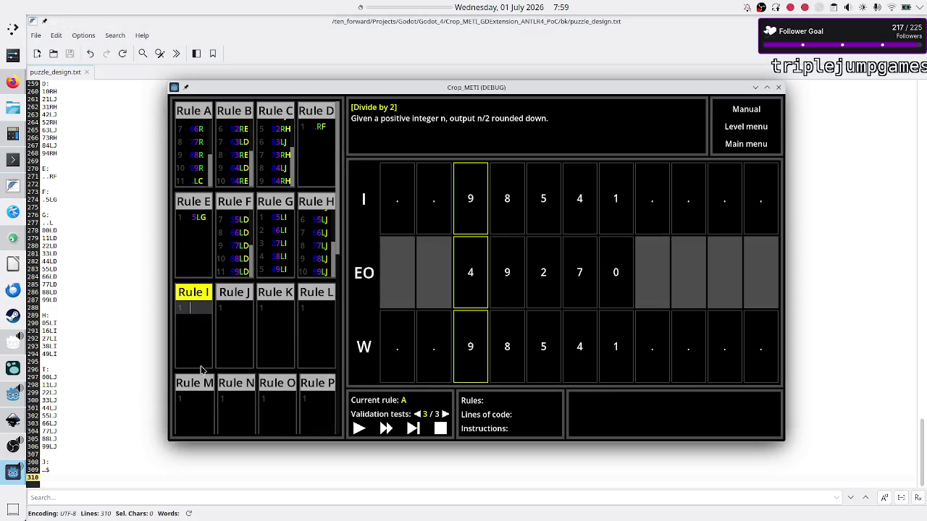
{"action": "type", "text": "..$"}
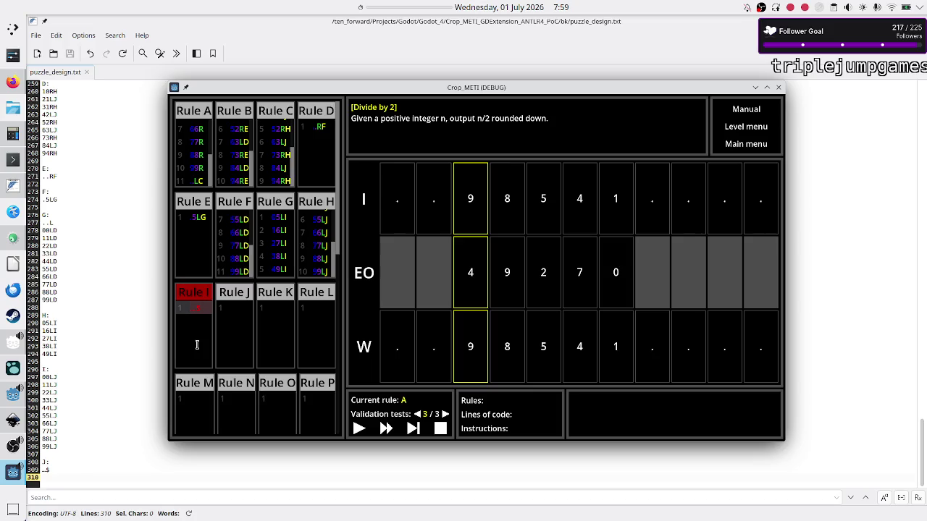
{"action": "key", "text": "BackSpace"}
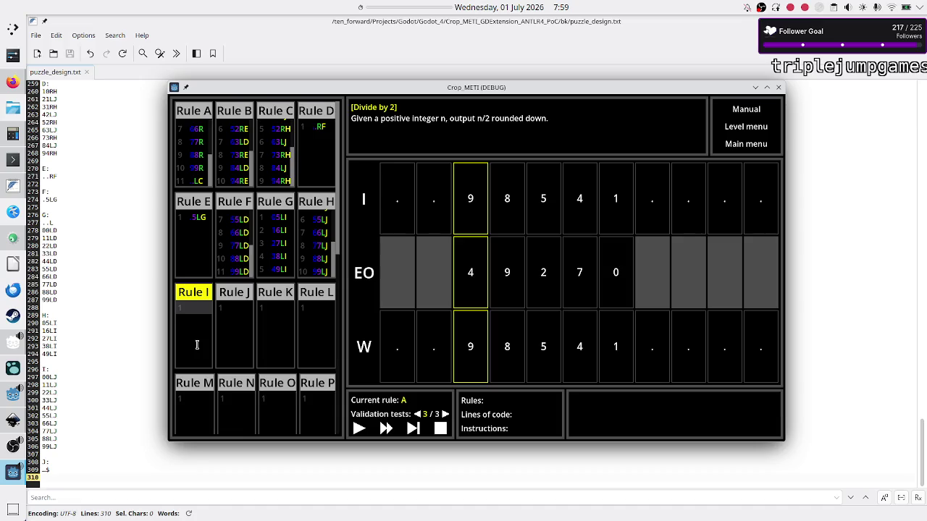
{"action": "type", "text": "..$"}
{"action": "scroll", "coordinate": [198, 139], "scroll_direction": "up", "scroll_amount": 3}
Change Rule A's last line from .LC to .LB.
{"action": "left_click", "coordinate": [198, 139]}
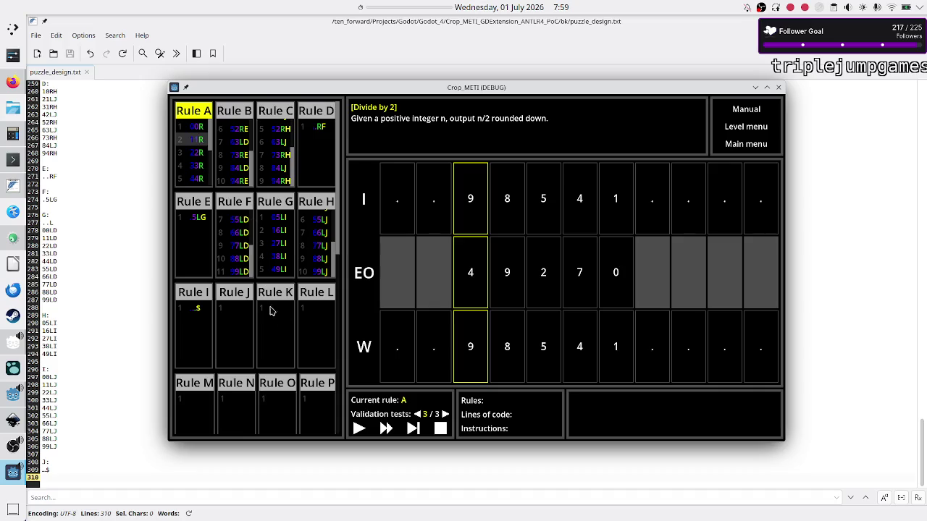
{"action": "key", "text": "Up"}
{"action": "key", "text": "Right"}
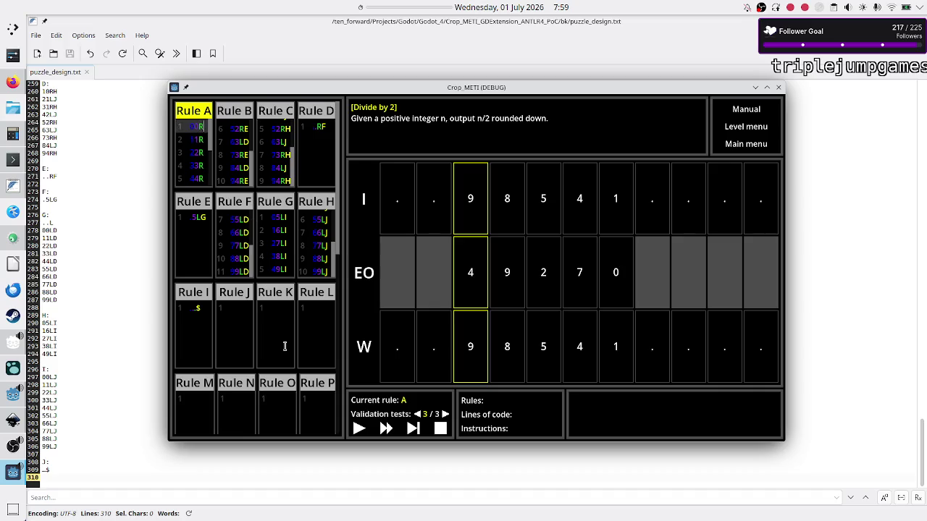
{"action": "key", "text": "Home"}
{"action": "key", "text": "Right"}
{"action": "key", "text": "Right"}
{"action": "key", "text": "Right"}
{"action": "key", "text": "Down"}
{"action": "key", "text": "Down"}
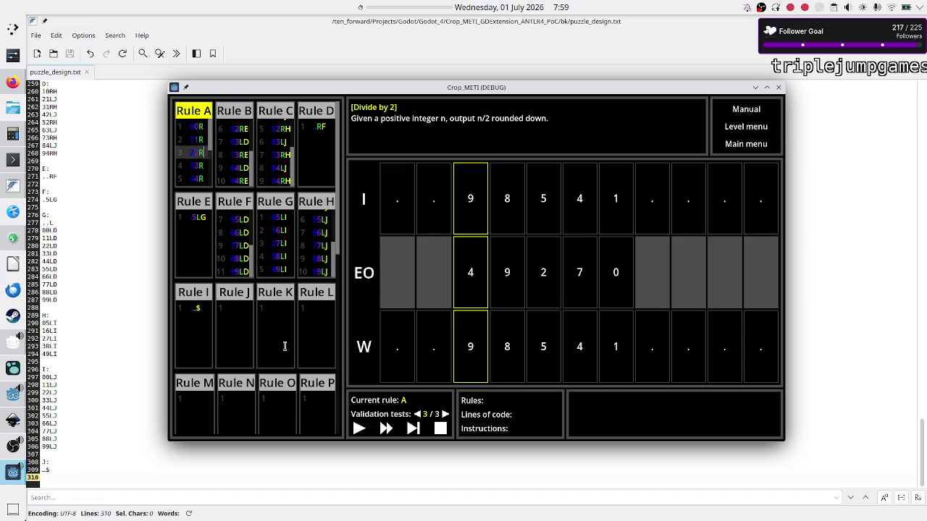
{"action": "key", "text": "Down"}
{"action": "key", "text": "Down"}
{"action": "key", "text": "Down"}
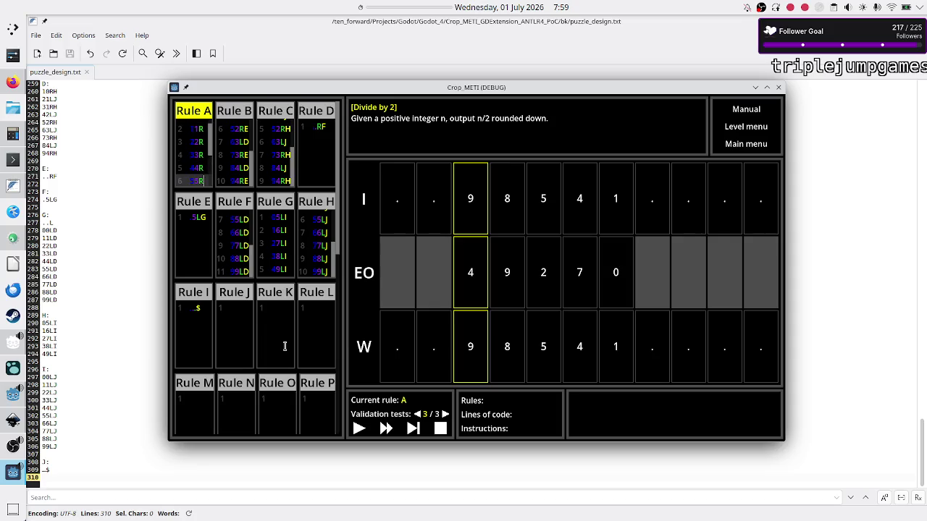
{"action": "key", "text": "Down"}
{"action": "key", "text": "Down"}
{"action": "key", "text": "Down"}
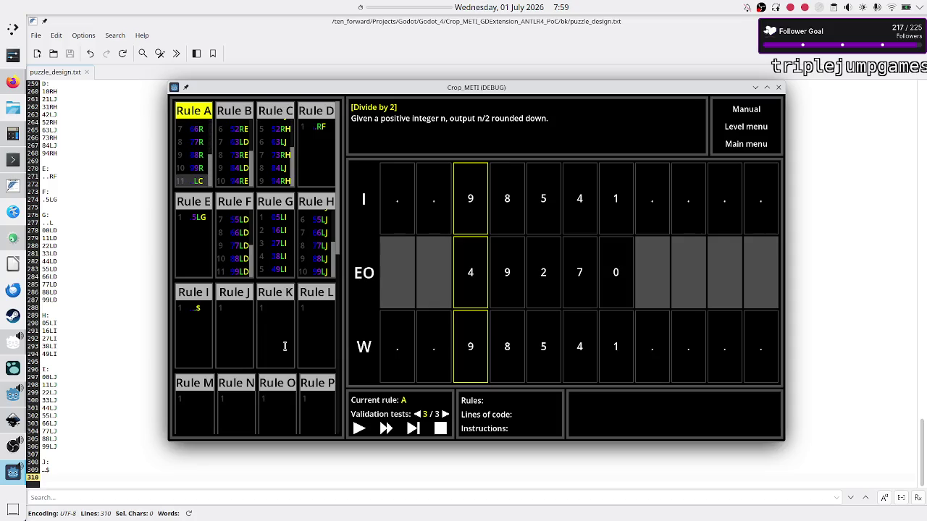
{"action": "key", "text": "BackSpace"}
{"action": "type", "text": "B"}
In Rule B, change 10RE, 21LD, 31RE, 42LD, 52RE to 10RD, 21LC, 31RD, 42LC, 52RD.
{"action": "left_click", "coordinate": [244, 142]}
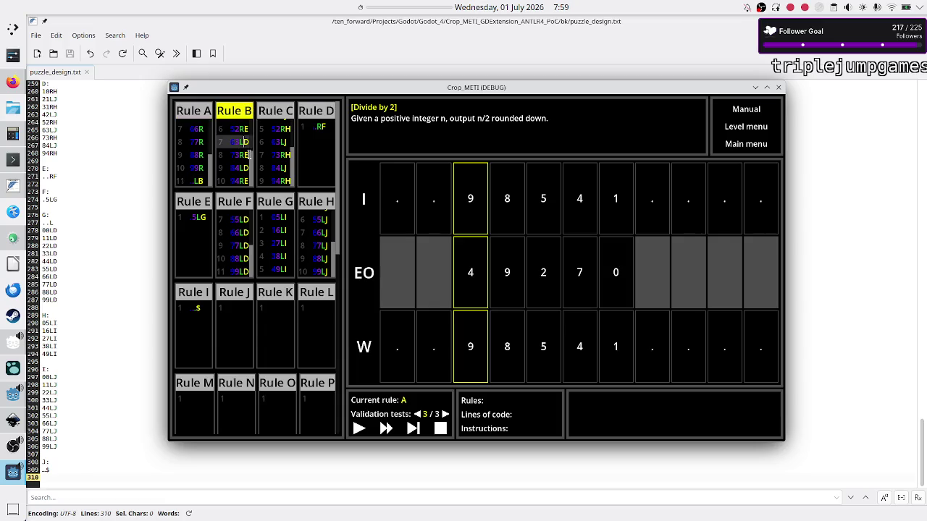
{"action": "key", "text": "Up"}
{"action": "key", "text": "Up"}
{"action": "key", "text": "Up"}
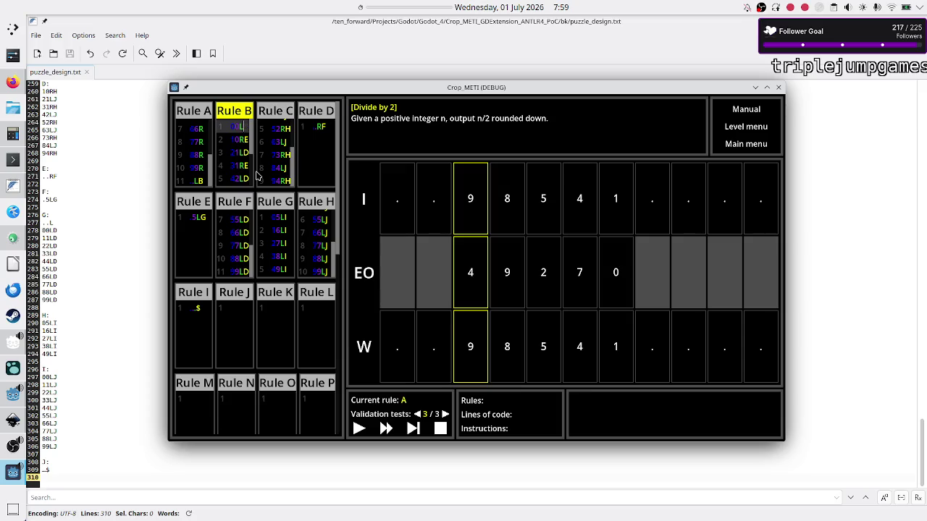
{"action": "key", "text": "Down"}
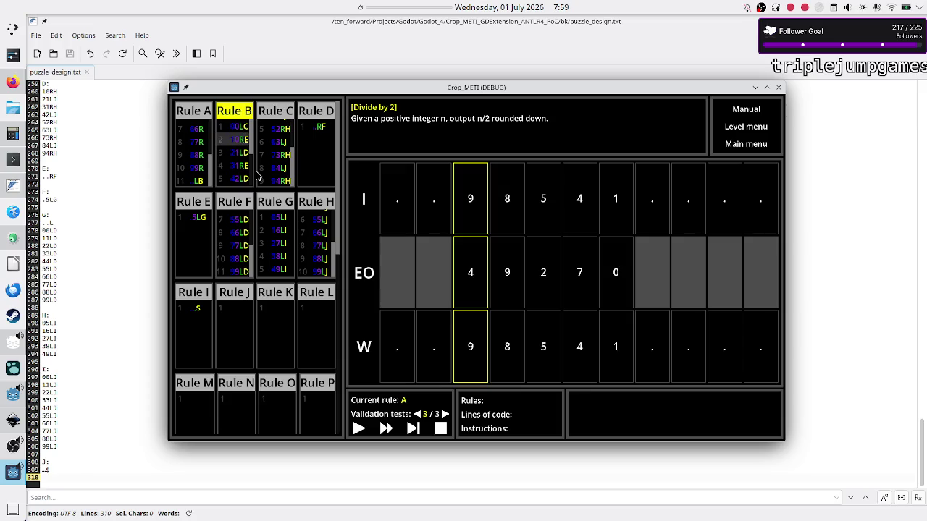
{"action": "key", "text": "BackSpace"}
{"action": "type", "text": "D"}
{"action": "key", "text": "Down"}
{"action": "key", "text": "BackSpace"}
{"action": "type", "text": "C"}
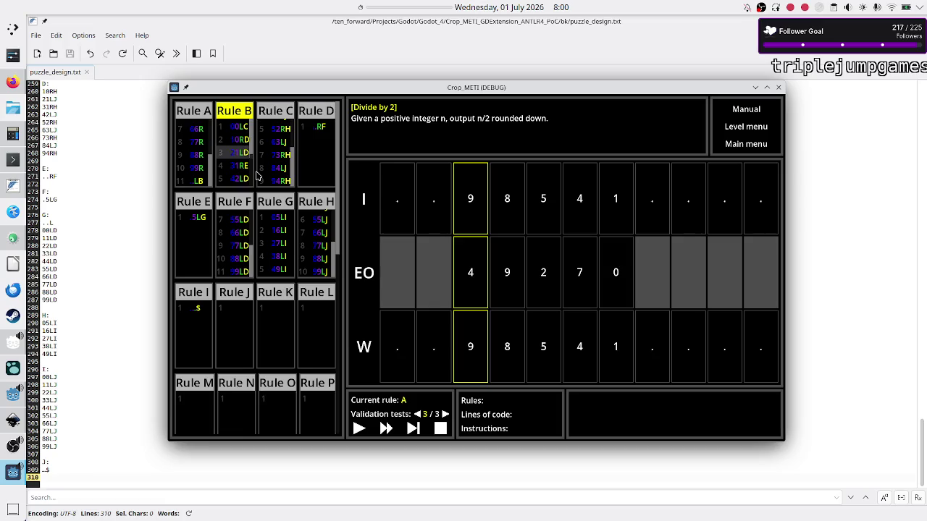
{"action": "key", "text": "Down"}
{"action": "key", "text": "BackSpace"}
{"action": "type", "text": "D"}
{"action": "key", "text": "Down"}
{"action": "key", "text": "BackSpace"}
{"action": "type", "text": "C"}
{"action": "key", "text": "Down"}
{"action": "key", "text": "BackSpace"}
{"action": "type", "text": "D"}
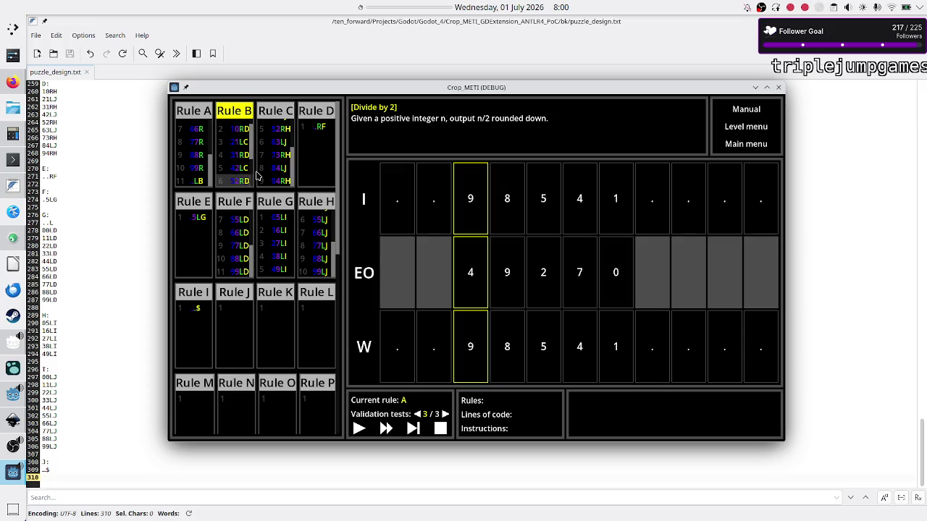
Change Rule B's 63LD, 73RE, 84LD, 94RE to 63LC, 73RD, 84LC, 94RD.
{"action": "key", "text": "Down"}
{"action": "key", "text": "BackSpace"}
{"action": "type", "text": "C"}
{"action": "key", "text": "Down"}
{"action": "key", "text": "BackSpace"}
{"action": "type", "text": "D"}
{"action": "key", "text": "Down"}
{"action": "key", "text": "BackSpace"}
{"action": "type", "text": "C"}
{"action": "key", "text": "Down"}
{"action": "key", "text": "BackSpace"}
{"action": "type", "text": "D"}
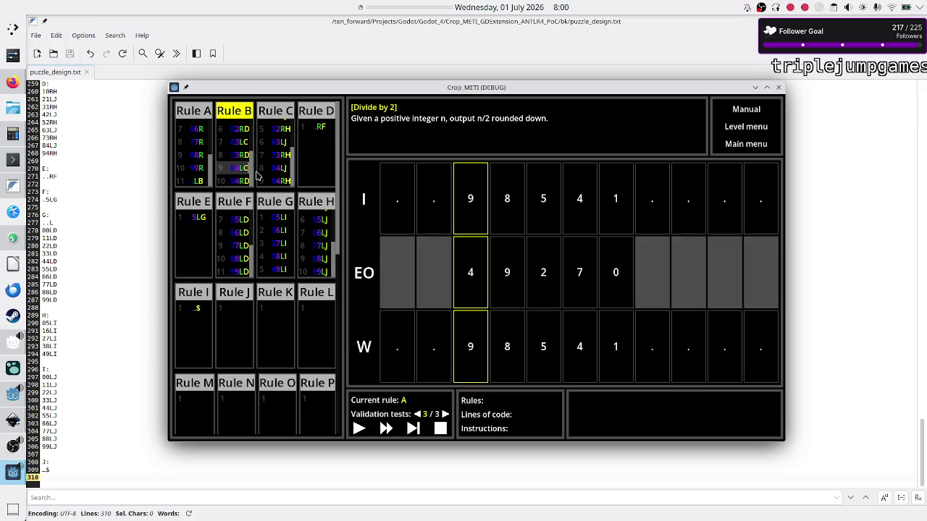
{"action": "left_click", "coordinate": [283, 142]}
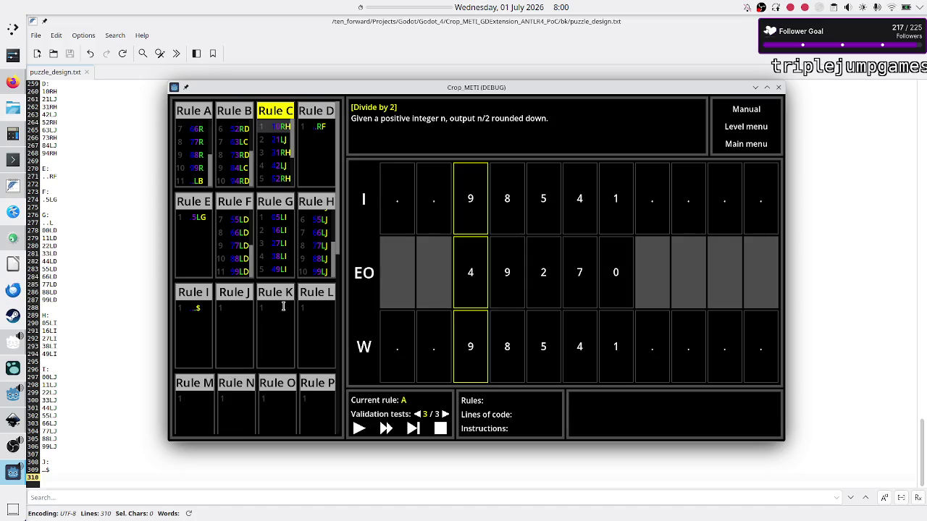
Change Rule C's 10RH and 31RH lines to 10RG and 31RG.
{"action": "key", "text": "BackSpace"}
{"action": "type", "text": "G"}
{"action": "key", "text": "Down"}
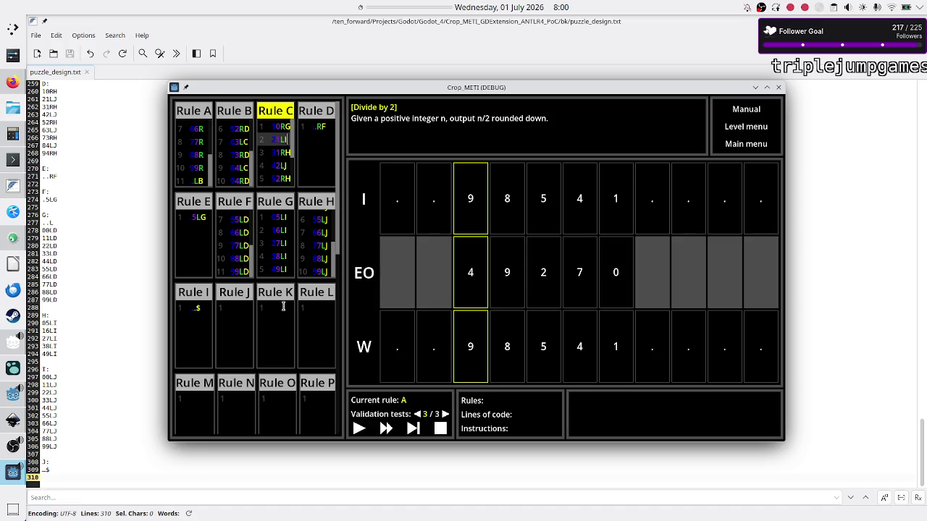
{"action": "key", "text": "Down"}
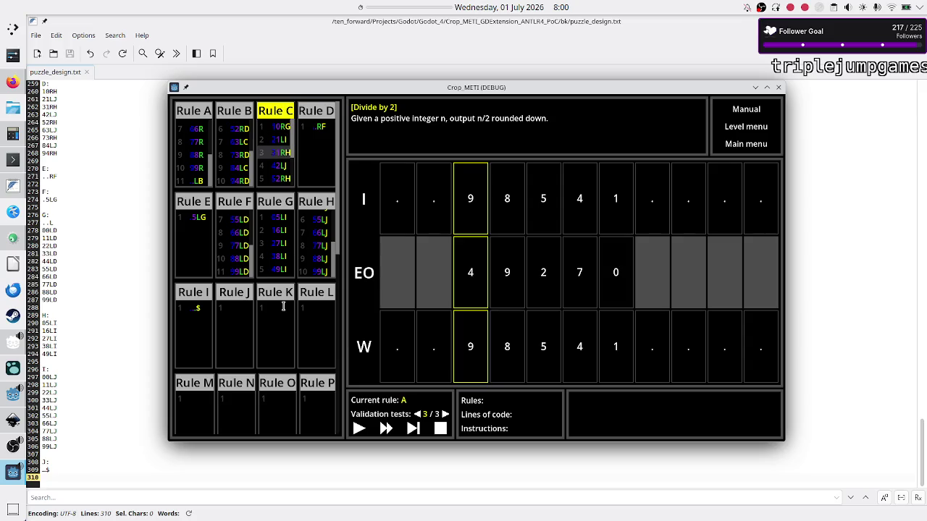
{"action": "key", "text": "BackSpace"}
{"action": "type", "text": "G"}
{"action": "key", "text": "Down"}
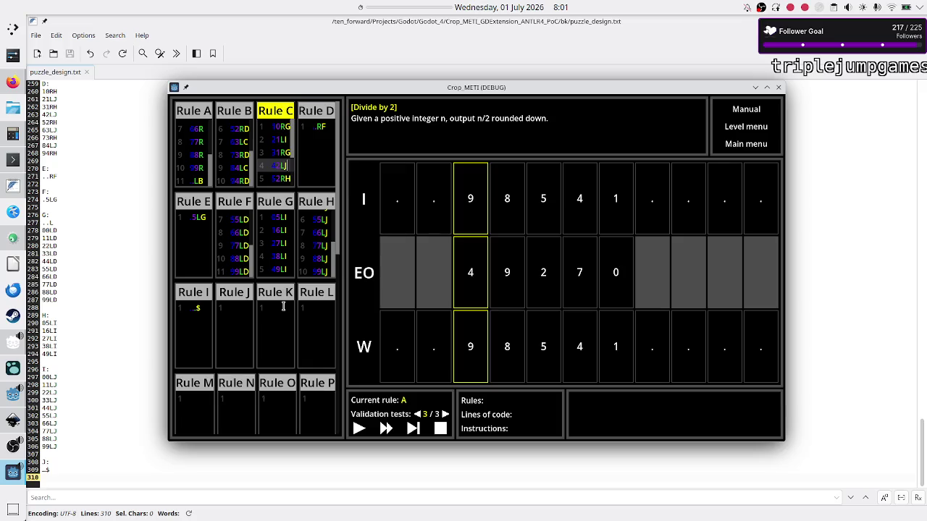
Scroll through the rules grid to check the other rules.
{"action": "scroll", "coordinate": [271, 326], "scroll_direction": "down", "scroll_amount": 4}
{"action": "scroll", "coordinate": [271, 327], "scroll_direction": "down", "scroll_amount": 5}
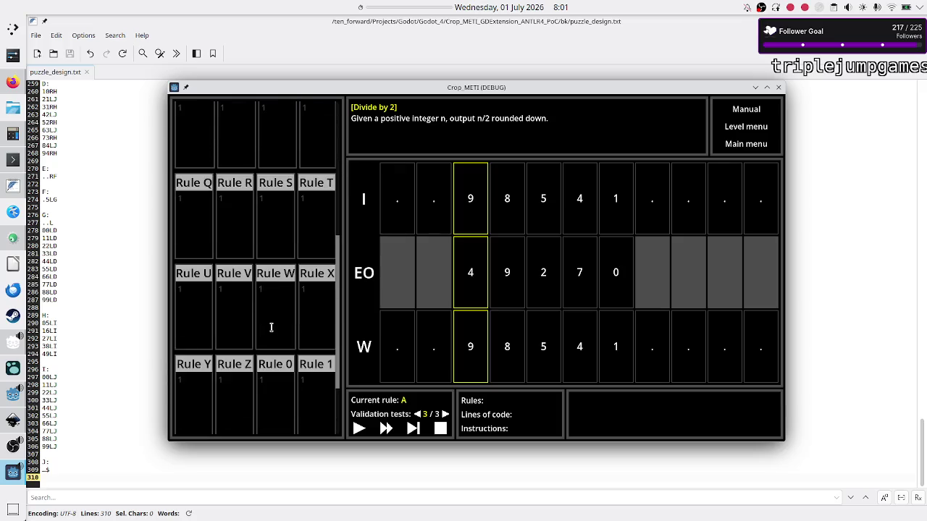
{"action": "scroll", "coordinate": [271, 327], "scroll_direction": "up", "scroll_amount": 5}
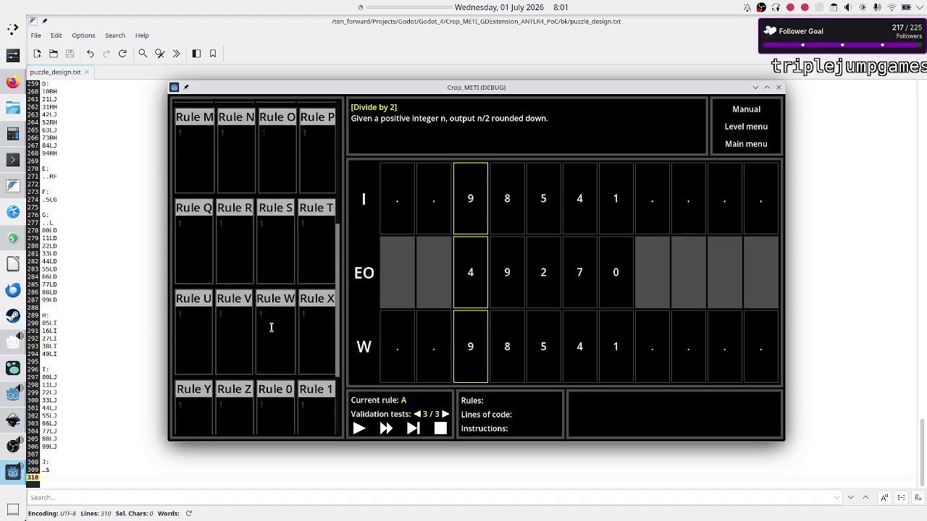
{"action": "scroll", "coordinate": [271, 328], "scroll_direction": "down", "scroll_amount": 1}
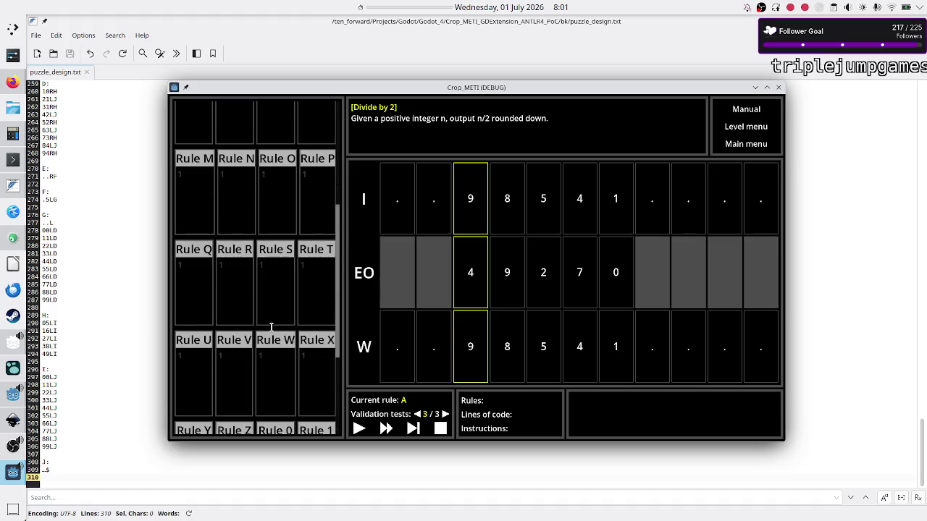
{"action": "scroll", "coordinate": [271, 328], "scroll_direction": "up", "scroll_amount": 5}
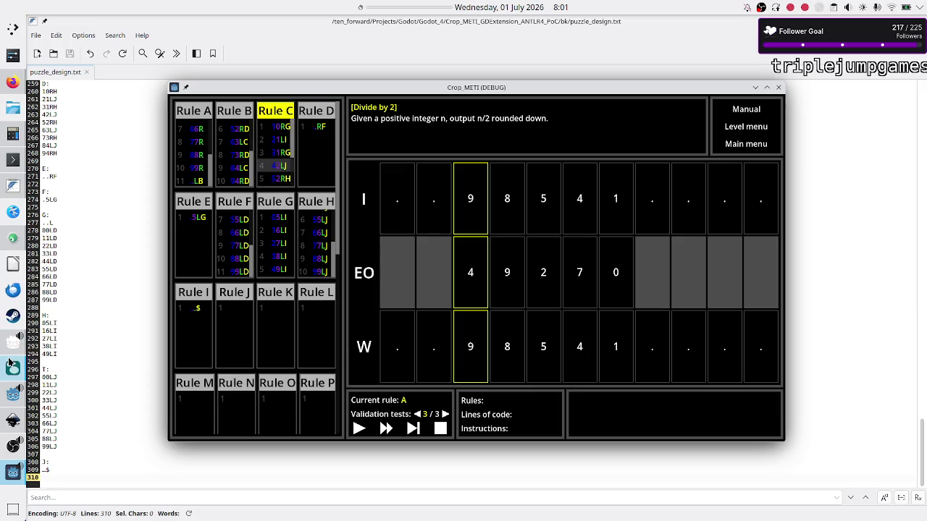
{"action": "mouse_move", "coordinate": [11, 375]}
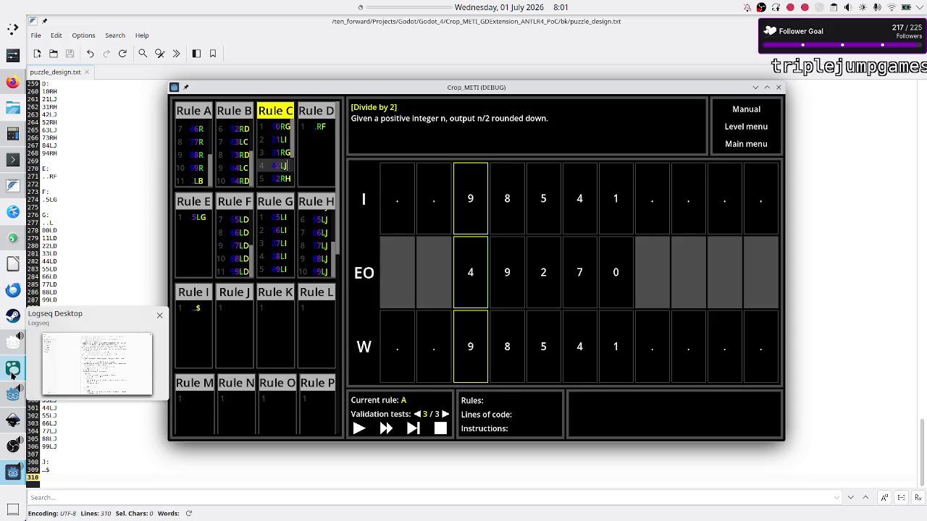
In the Jul 1st journal, add [[Game 1]] and [[After BETA]] page links and start a new bullet.
{"action": "left_click", "coordinate": [12, 375]}
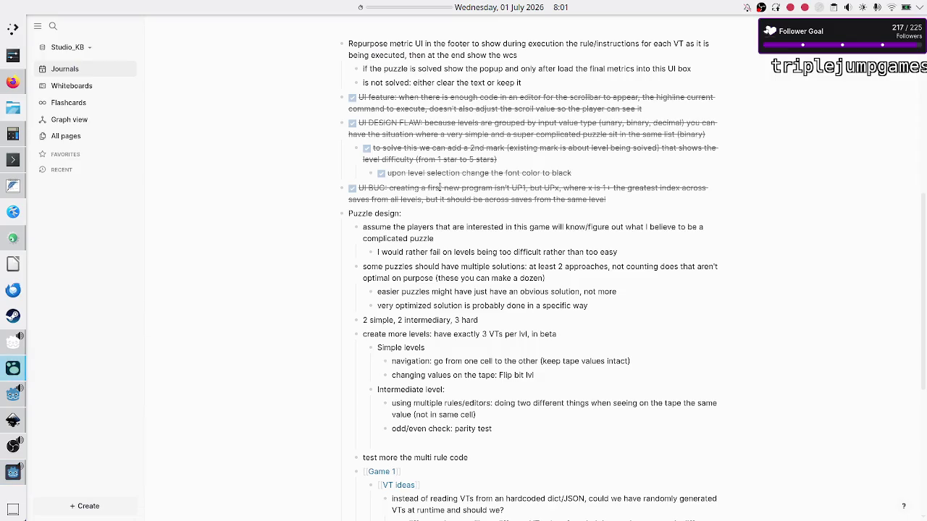
{"action": "scroll", "coordinate": [457, 148], "scroll_direction": "up", "scroll_amount": 5}
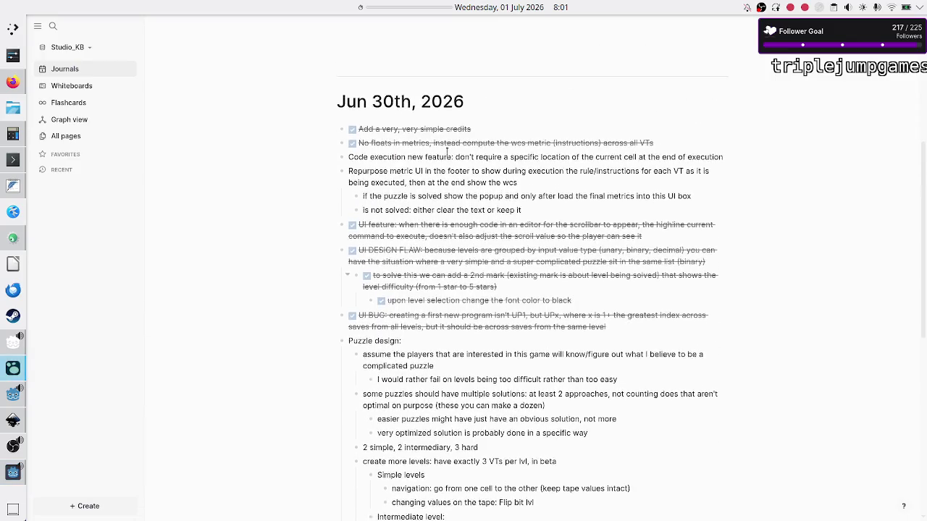
{"action": "scroll", "coordinate": [448, 154], "scroll_direction": "up", "scroll_amount": 5}
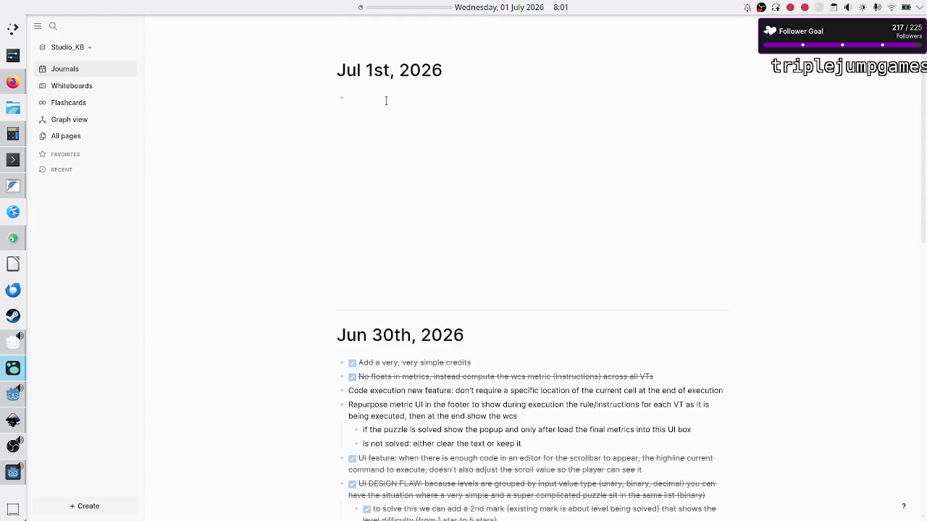
{"action": "type", "text": "[["}
{"action": "key", "text": "BackSpace"}
{"action": "key", "text": "BackSpace"}
{"action": "type", "text": "[[Game"}
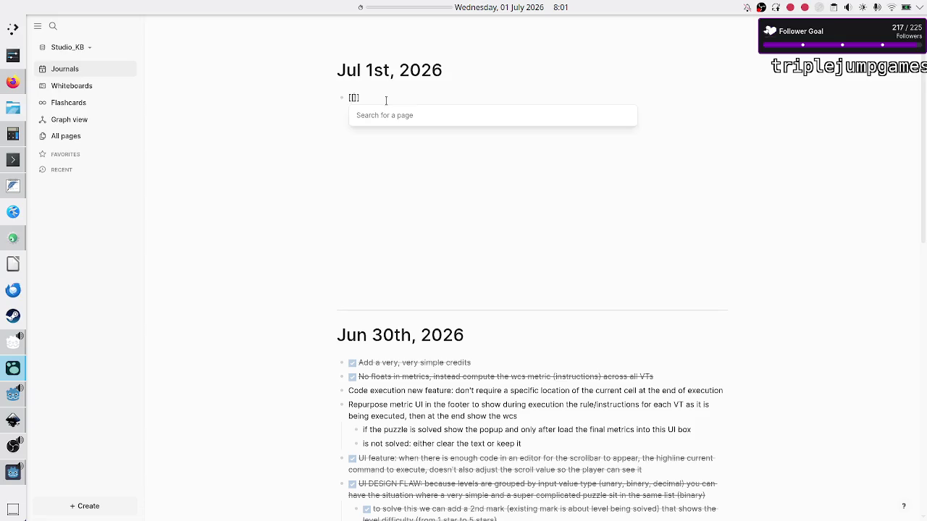
{"action": "key", "text": "Return"}
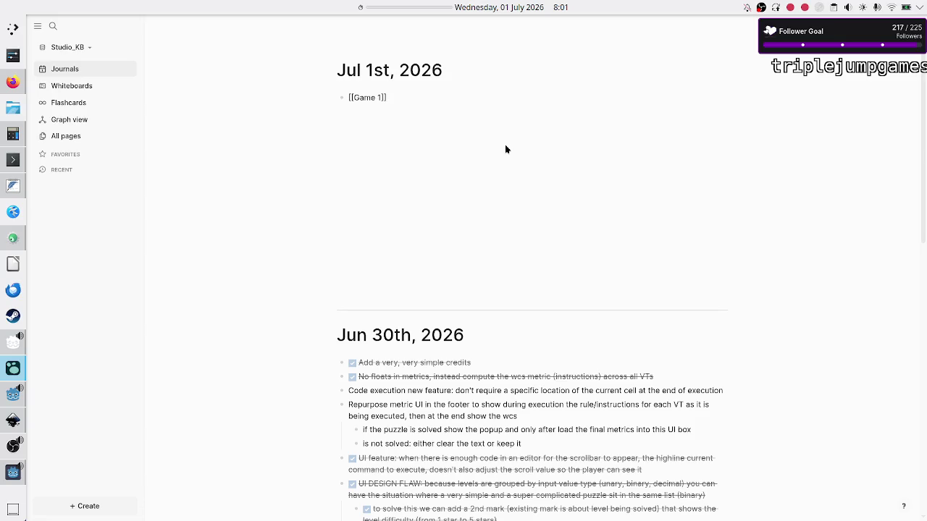
{"action": "type", "text": "[["}
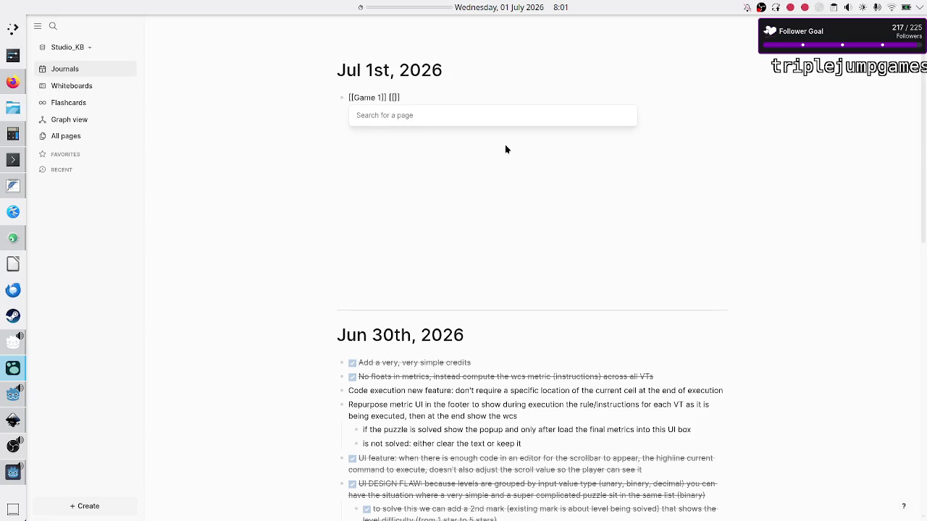
{"action": "type", "text": "After BE"}
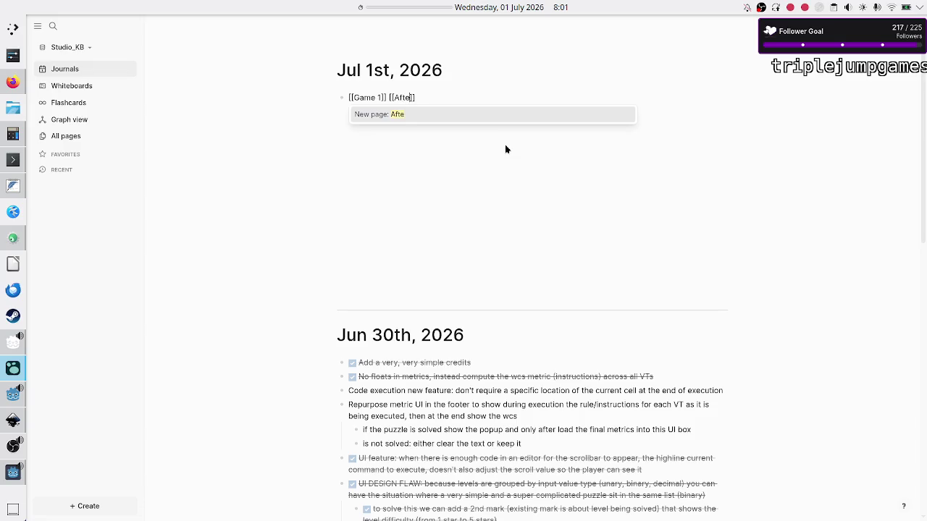
{"action": "type", "text": "TA"}
{"action": "key", "text": "Return"}
{"action": "key", "text": "Return"}
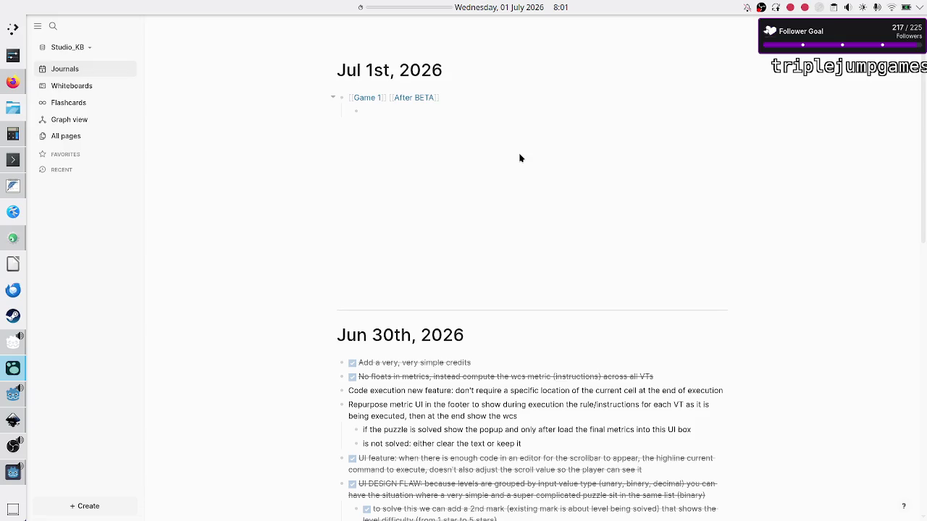
Write the note 'readjusting the state jumps manually when you have to shift B to A, C to B, etc. is a PAIN'.
{"action": "type", "text": "f"}
{"action": "key", "text": "BackSpace"}
{"action": "type", "text": "readjusting the state jumps manually when"}
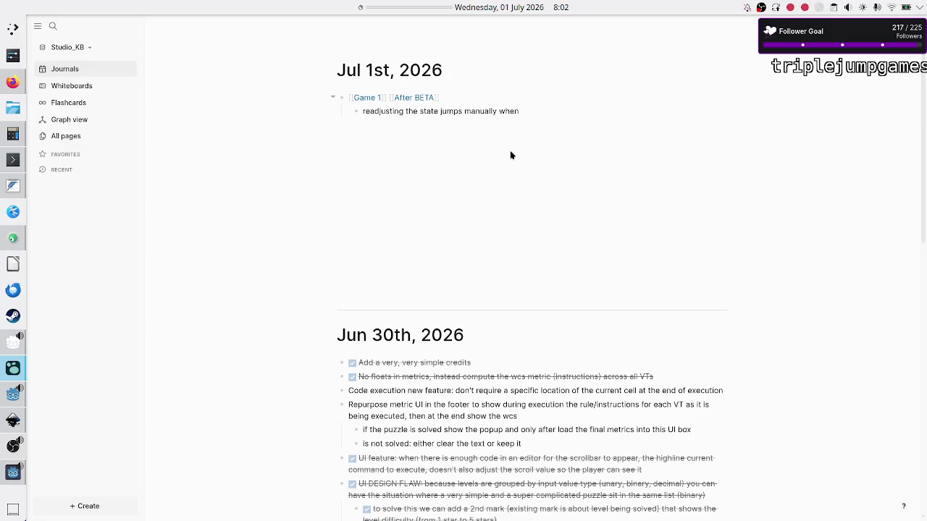
{"action": "type", "text": "you have to shift "}
{"action": "type", "text": "B to A, "}
{"action": "type", "text": "C to B"}
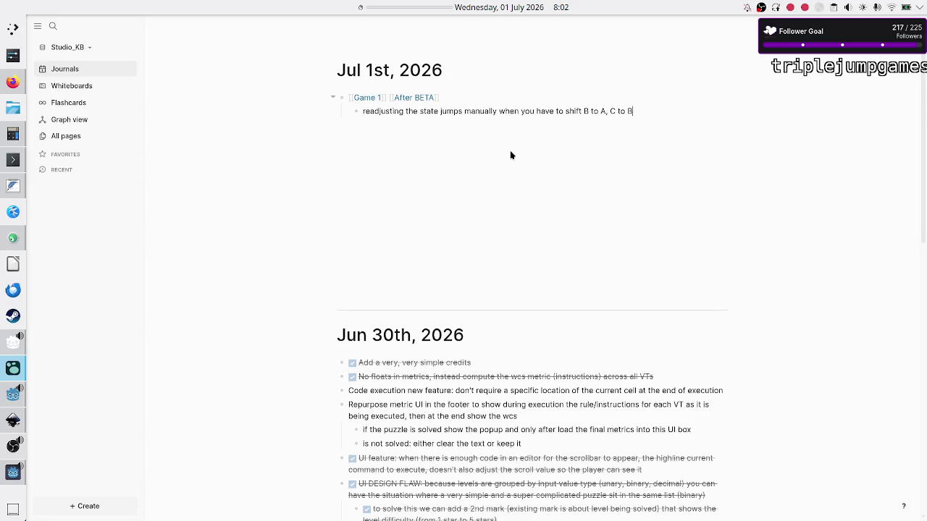
{"action": "type", "text": ", etc. is "}
{"action": "type", "text": "a PAIN"}
Add the sub-point 'could I provide some UI feature to automatically shift all state jumps' and return to the game.
{"action": "key", "text": "Return"}
{"action": "type", "text": "could I pr"}
{"action": "type", "text": "ovide "}
{"action": "type", "text": "some UI fe"}
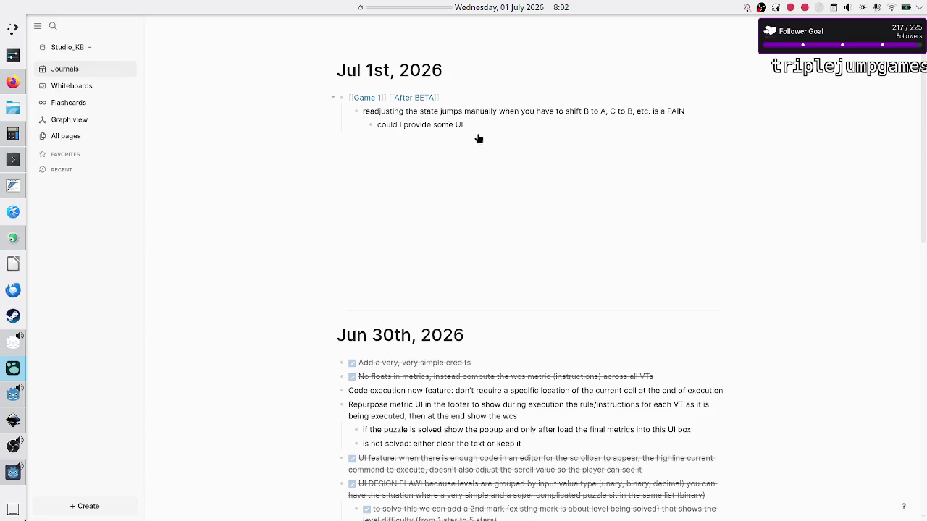
{"action": "type", "text": "ature to auto"}
{"action": "type", "text": "matically"}
{"action": "type", "text": " shift"}
{"action": "type", "text": " all state ju"}
{"action": "type", "text": "mps"}
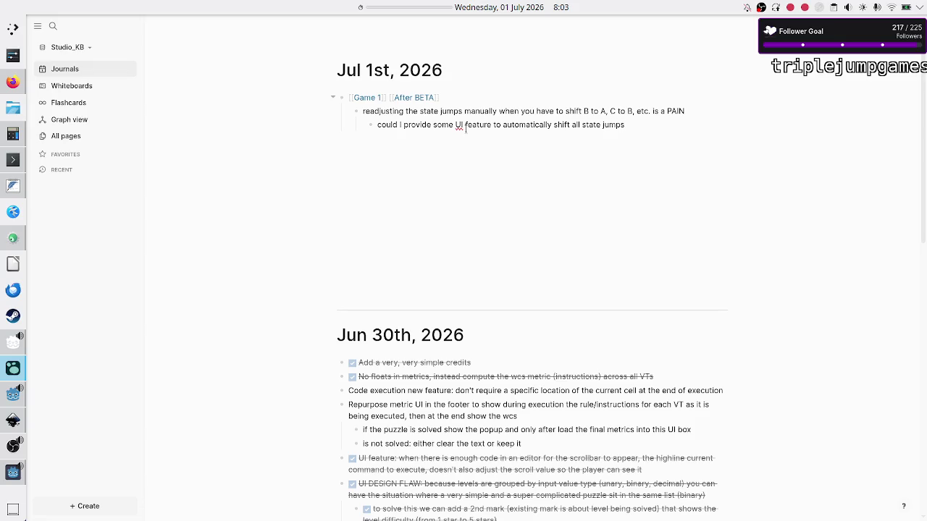
{"action": "key", "text": "alt+Tab"}
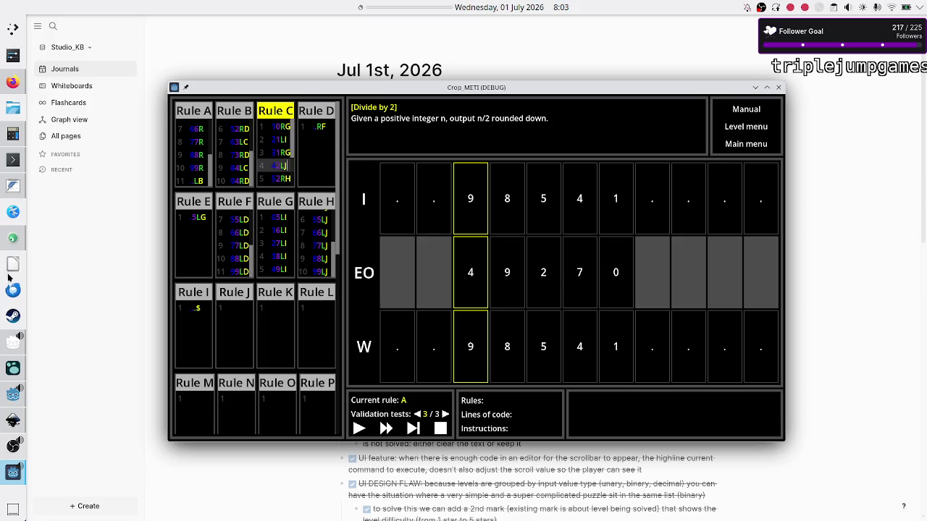
Review rules C and D in puzzle_design.txt, lines 248 to 260, then return to Crop METI.
{"action": "left_click", "coordinate": [12, 186]}
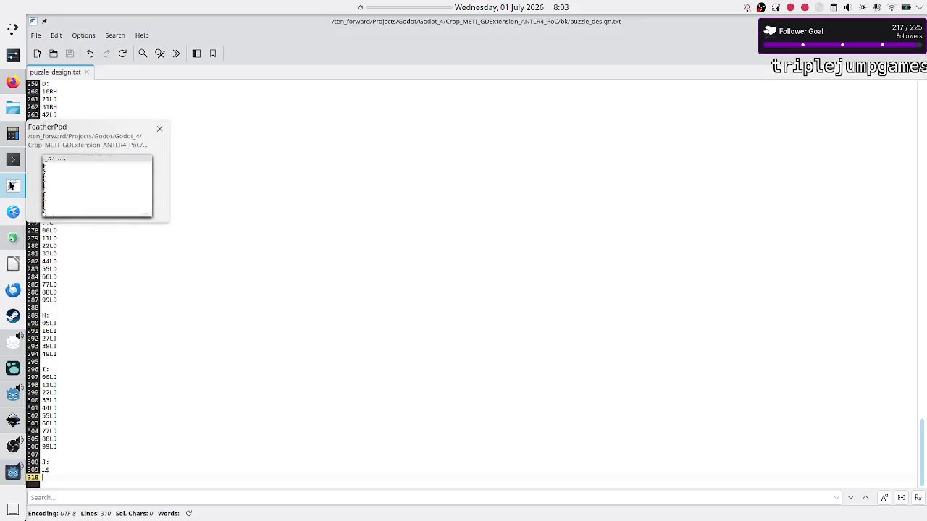
{"action": "scroll", "coordinate": [99, 255], "scroll_direction": "up", "scroll_amount": 6}
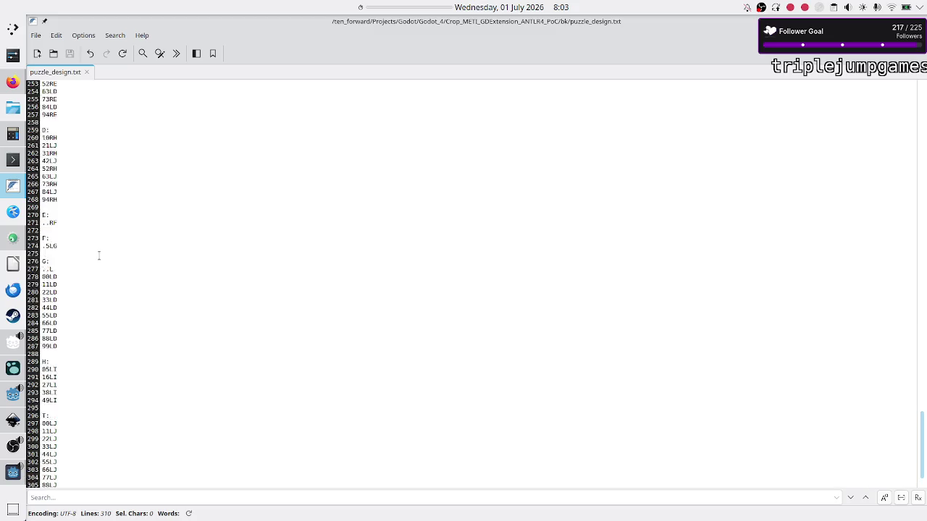
{"action": "left_click", "coordinate": [100, 145]}
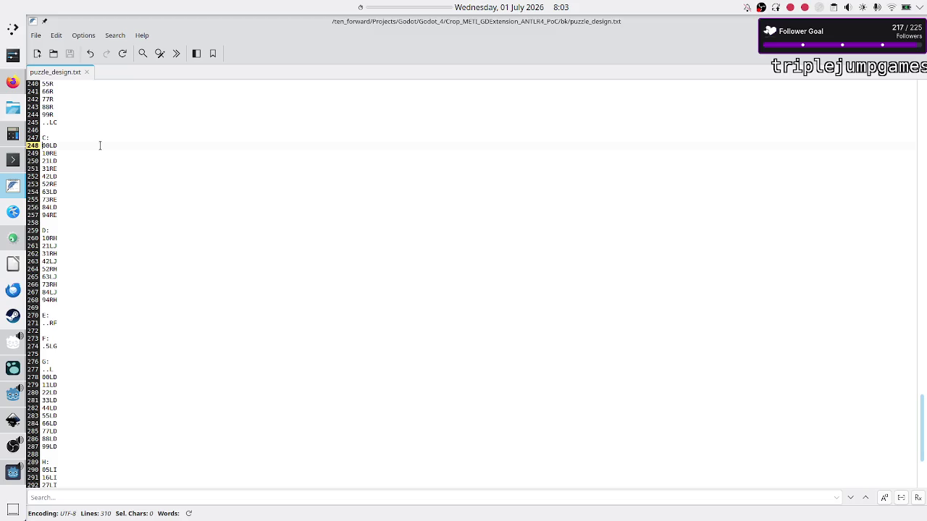
{"action": "key", "text": "Down"}
{"action": "key", "text": "Down"}
{"action": "key", "text": "Down"}
{"action": "key", "text": "Down"}
{"action": "key", "text": "Down"}
{"action": "key", "text": "Down"}
{"action": "key", "text": "alt+Tab"}
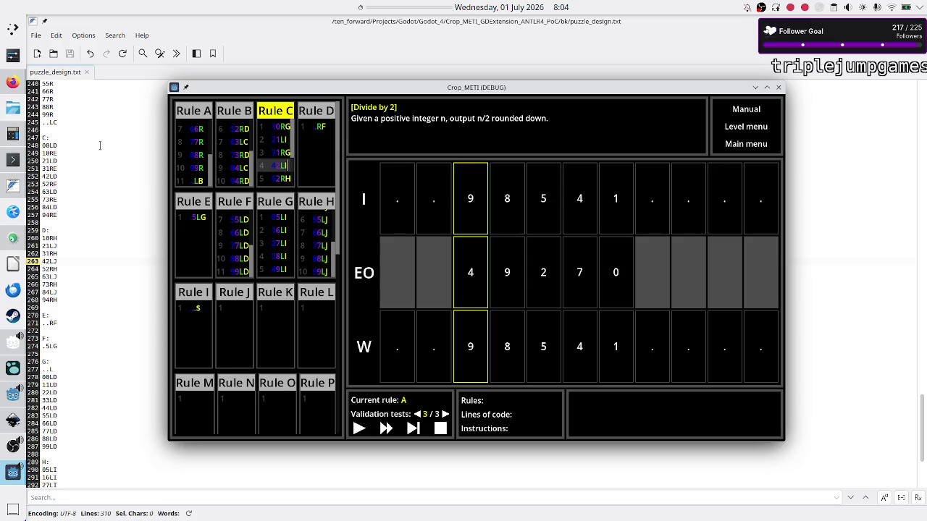
Lower Rule C lines 5–9 by one letter to 52RG, 63LI, 73RG, 84LI and 94RG.
{"action": "key", "text": "Down"}
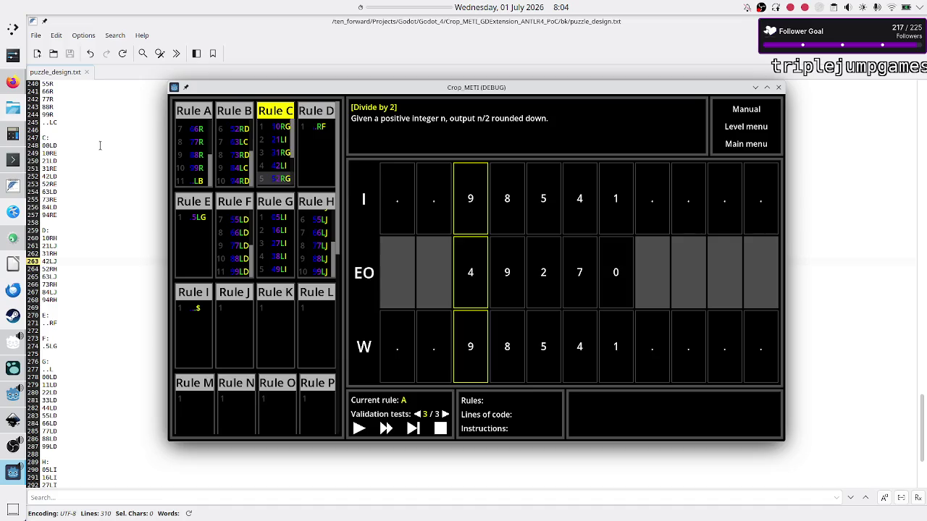
{"action": "key", "text": "BackSpace"}
{"action": "type", "text": "G"}
{"action": "key", "text": "Down"}
{"action": "key", "text": "BackSpace"}
{"action": "type", "text": "I"}
{"action": "key", "text": "Down"}
{"action": "key", "text": "BackSpace"}
{"action": "type", "text": "G"}
{"action": "key", "text": "Down"}
{"action": "key", "text": "BackSpace"}
{"action": "type", "text": "I"}
{"action": "key", "text": "Down"}
{"action": "key", "text": "BackSpace"}
{"action": "type", "text": "G"}
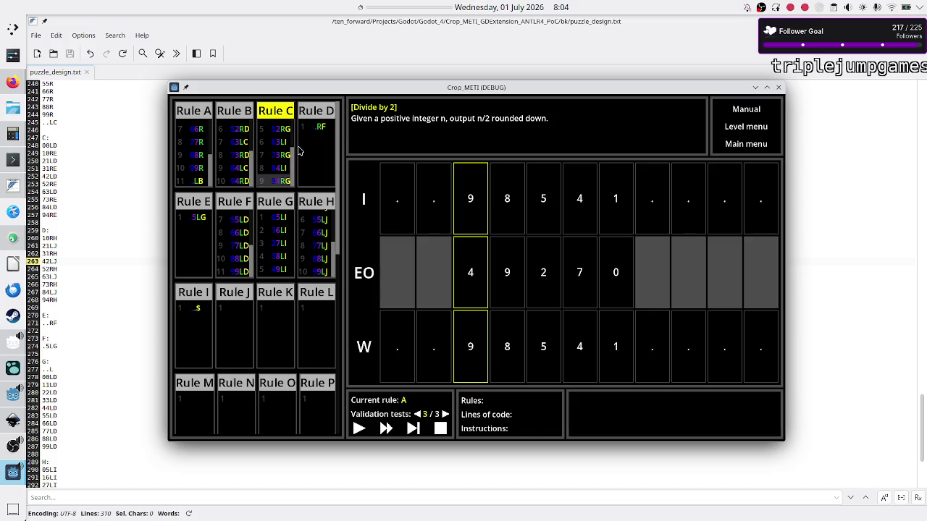
Change Rule D's jump from RF to RE and Rule E's from LG to LF.
{"action": "left_click", "coordinate": [330, 131]}
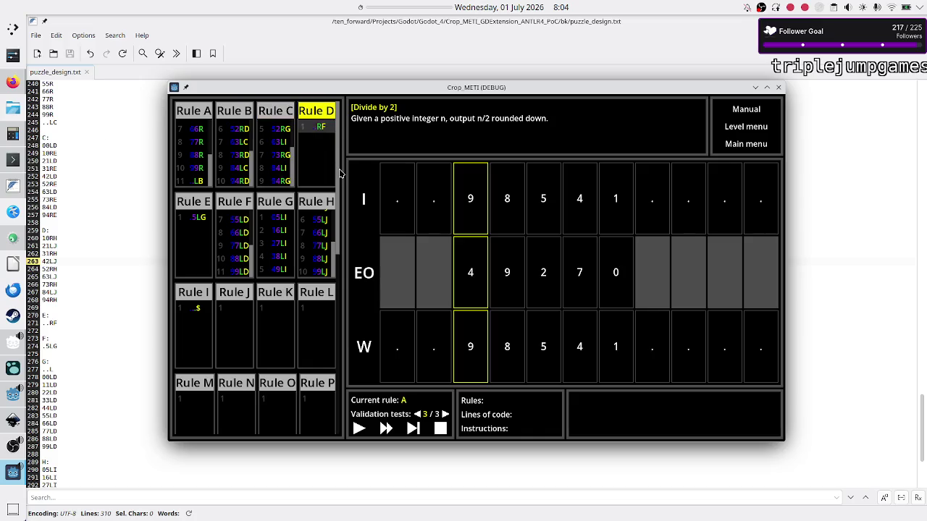
{"action": "key", "text": "BackSpace"}
{"action": "type", "text": "E"}
{"action": "left_click", "coordinate": [208, 227]}
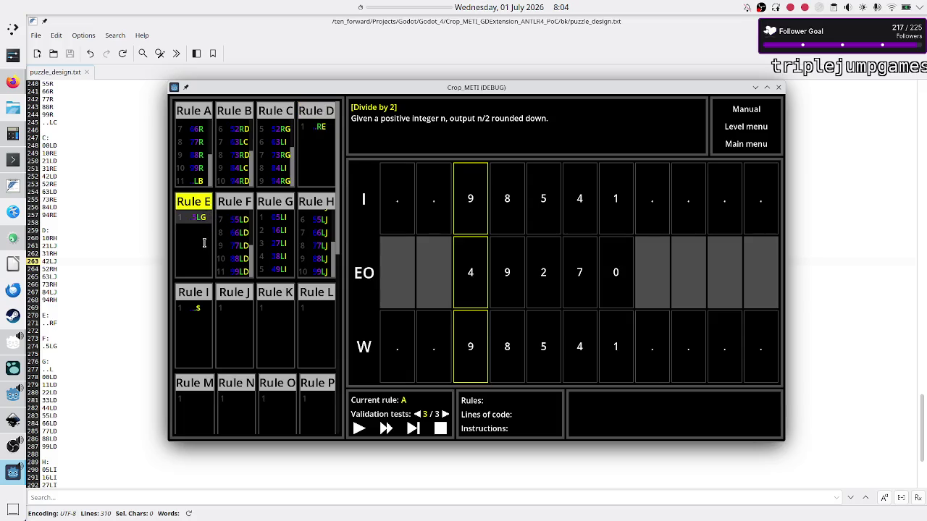
{"action": "key", "text": "BackSpace"}
{"action": "type", "text": "F"}
Lower Rule F's LD lines from 00LD through 55LD to end in LC.
{"action": "left_click", "coordinate": [242, 230]}
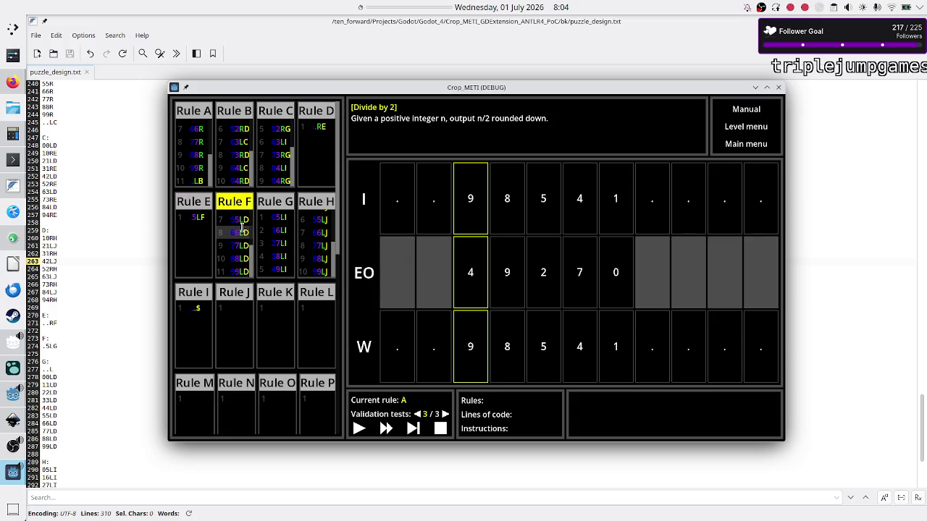
{"action": "key", "text": "ctrl+Home"}
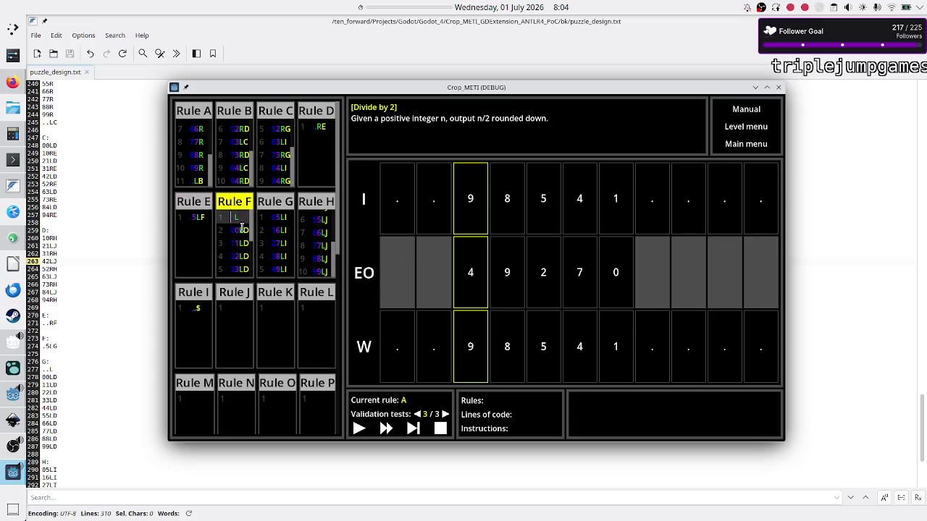
{"action": "key", "text": "Down"}
{"action": "key", "text": "Down"}
{"action": "key", "text": "Up"}
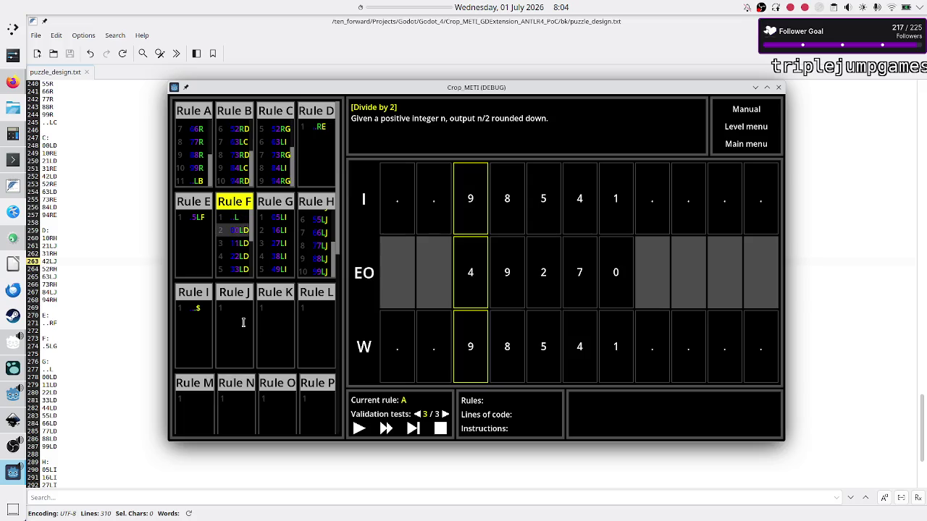
{"action": "type", "text": "c"}
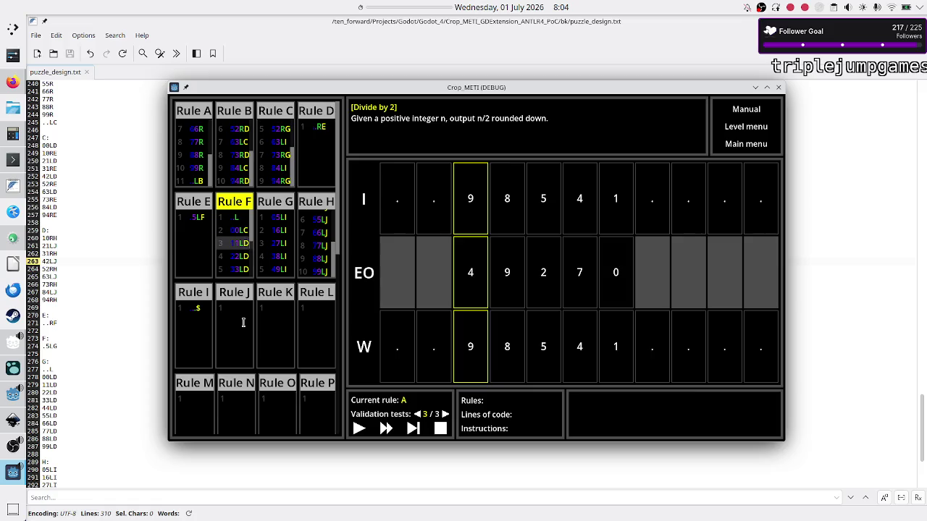
{"action": "key", "text": "Down"}
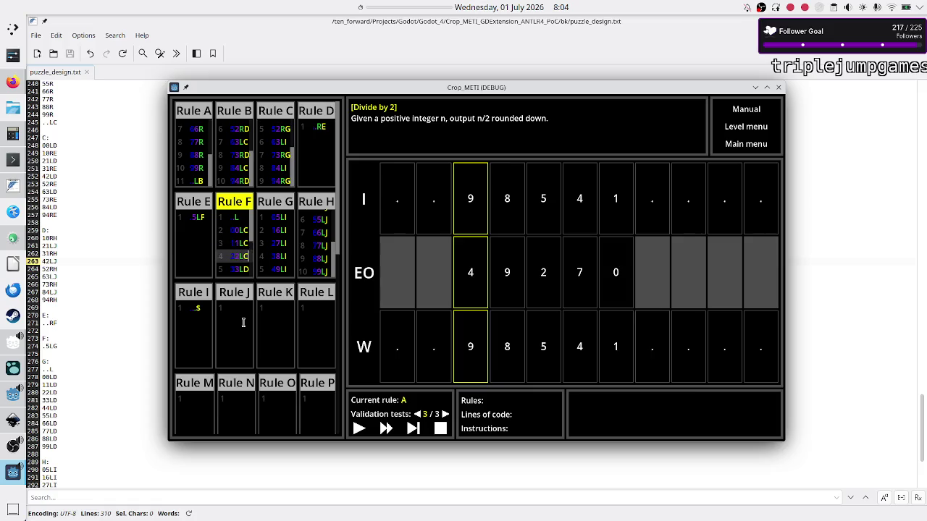
{"action": "type", "text": "cc"}
{"action": "key", "text": "Down"}
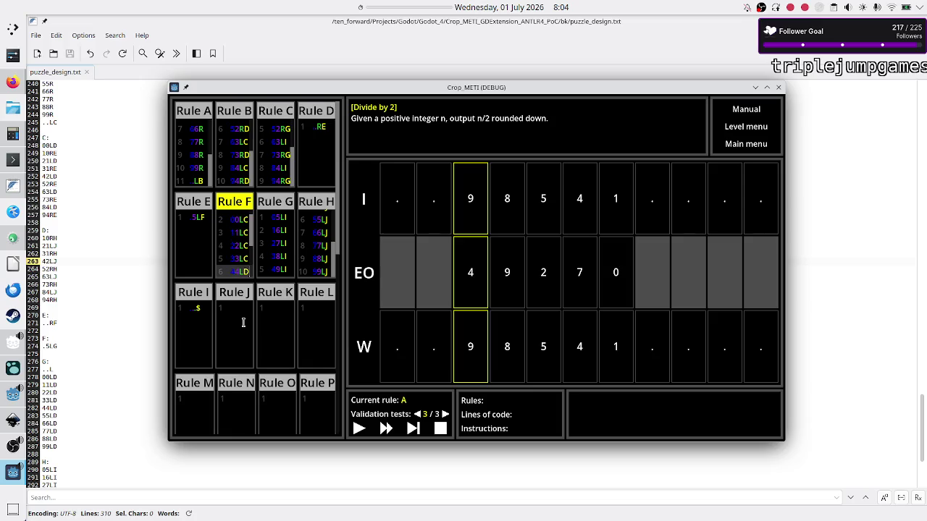
{"action": "type", "text": "c"}
{"action": "key", "text": "Down"}
{"action": "type", "text": "c"}
{"action": "key", "text": "Down"}
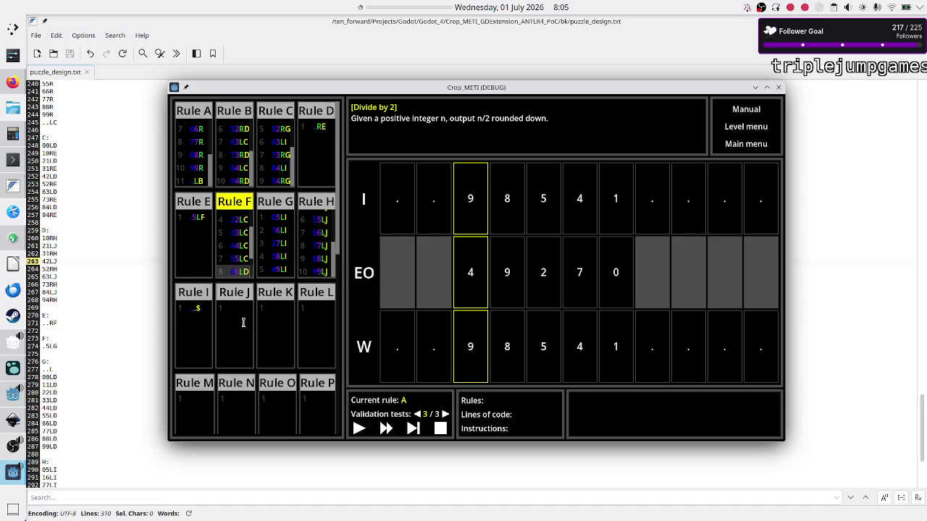
Change the trailing D to C on Rule F's lines 8–11 so they end in LC.
{"action": "key", "text": "BackSpace"}
{"action": "type", "text": "C"}
{"action": "key", "text": "Down"}
{"action": "key", "text": "BackSpace"}
{"action": "type", "text": "C"}
{"action": "key", "text": "Down"}
{"action": "key", "text": "BackSpace"}
{"action": "type", "text": "C"}
{"action": "key", "text": "Down"}
{"action": "key", "text": "BackSpace"}
{"action": "type", "text": "C"}
Change Rule G's lines 1 and 2 to end in LH, giving 05LH and 16LH.
{"action": "left_click", "coordinate": [286, 230]}
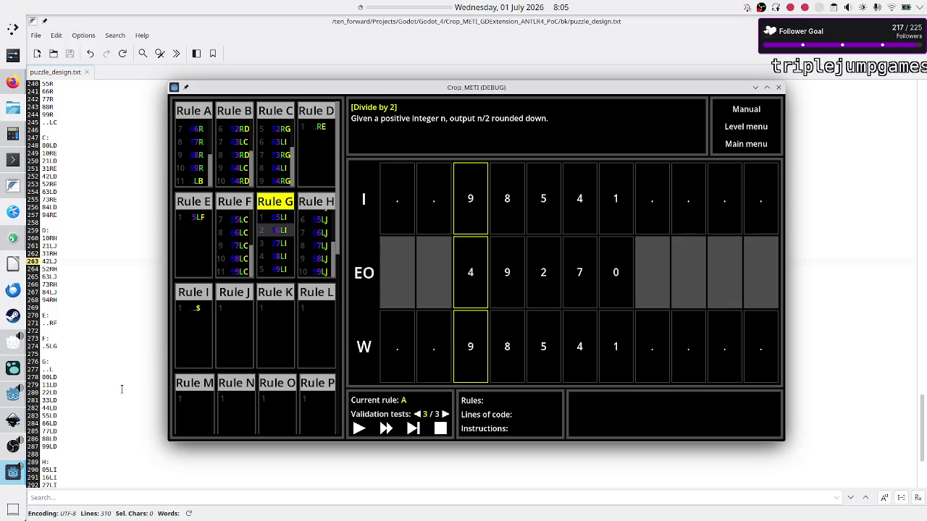
{"action": "scroll", "coordinate": [122, 388], "scroll_direction": "down", "scroll_amount": 4}
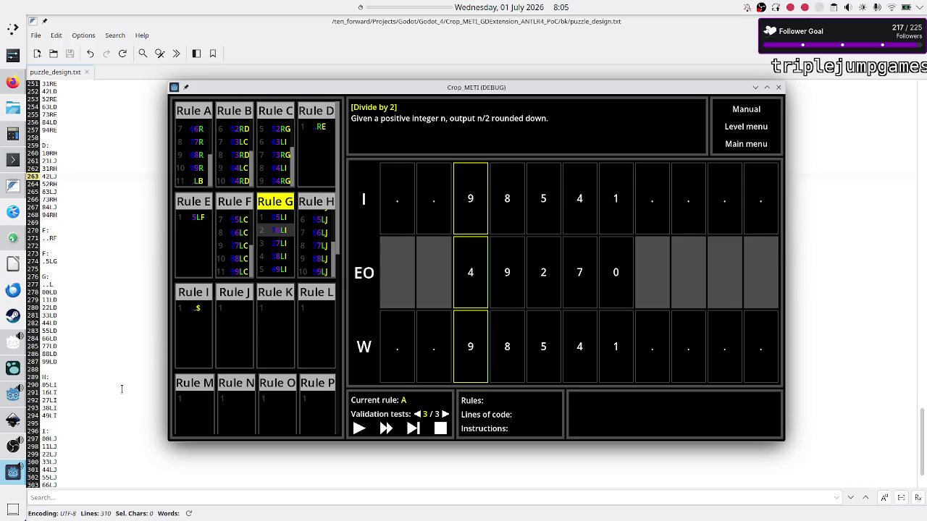
{"action": "left_click", "coordinate": [287, 217]}
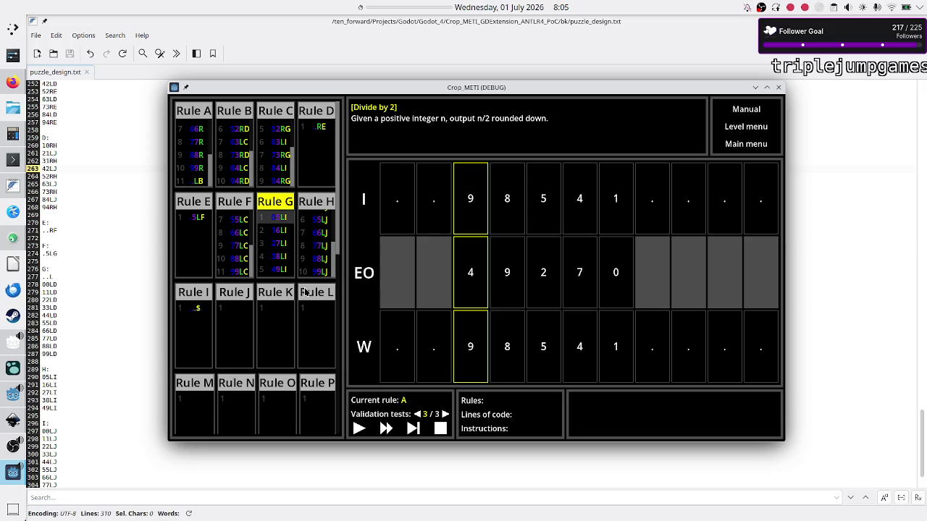
{"action": "key", "text": "BackSpace"}
{"action": "type", "text": "H"}
{"action": "key", "text": "Down"}
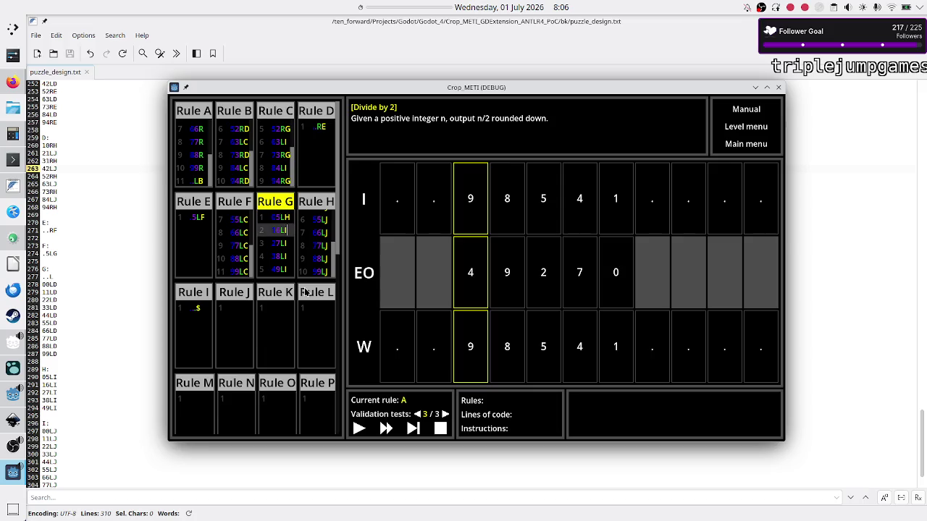
{"action": "key", "text": "BackSpace"}
{"action": "type", "text": "H"}
Change Rule G's lines 3–5 to 27LH, 38LH and 49LH.
{"action": "key", "text": "Down"}
{"action": "type", "text": "H"}
{"action": "key", "text": "Down"}
{"action": "key", "text": "BackSpace"}
{"action": "type", "text": "H"}
{"action": "key", "text": "Down"}
{"action": "key", "text": "BackSpace"}
{"action": "type", "text": "H"}
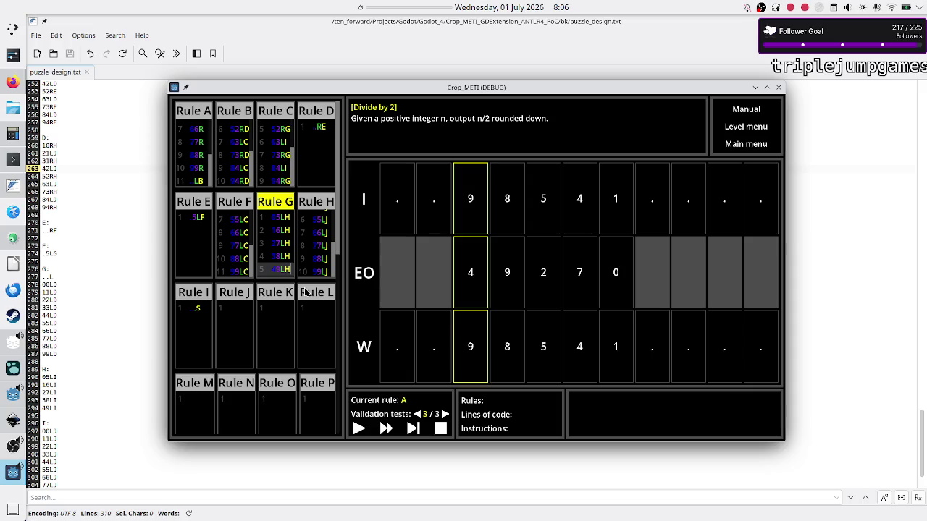
{"action": "key", "text": "Up"}
{"action": "key", "text": "Up"}
{"action": "key", "text": "Up"}
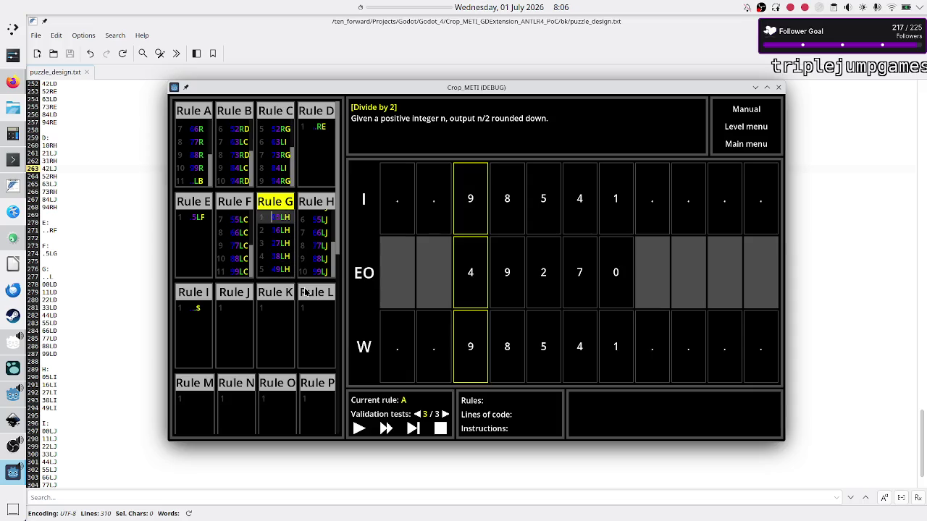
{"action": "key", "text": "Down"}
{"action": "key", "text": "Down"}
{"action": "key", "text": "Down"}
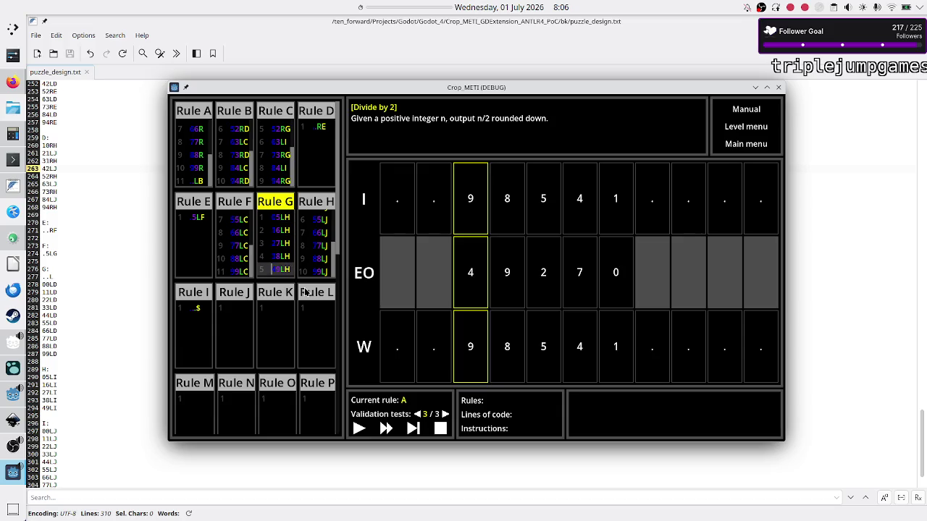
{"action": "left_click", "coordinate": [321, 232]}
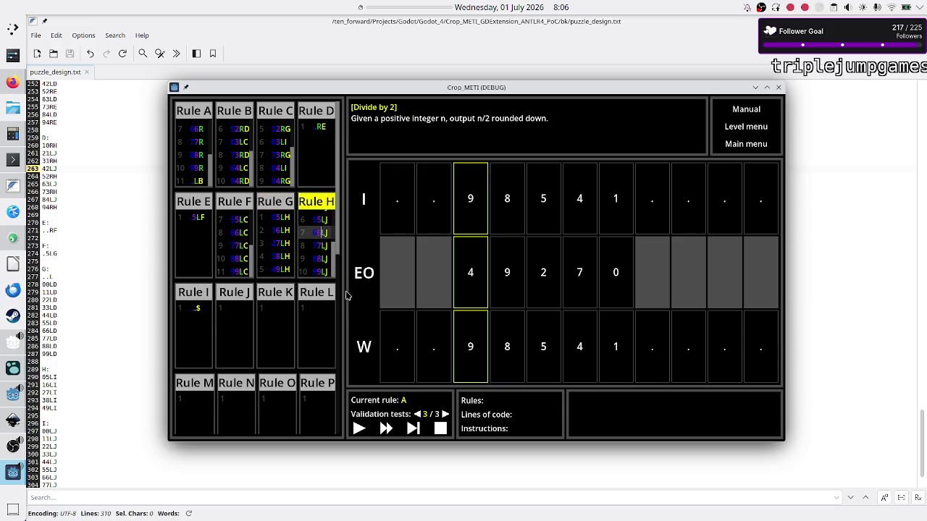
Change Rule H's trailing J to I, starting with line 1's 00LJ becoming 00LI.
{"action": "key", "text": "Up"}
{"action": "key", "text": "Up"}
{"action": "key", "text": "Up"}
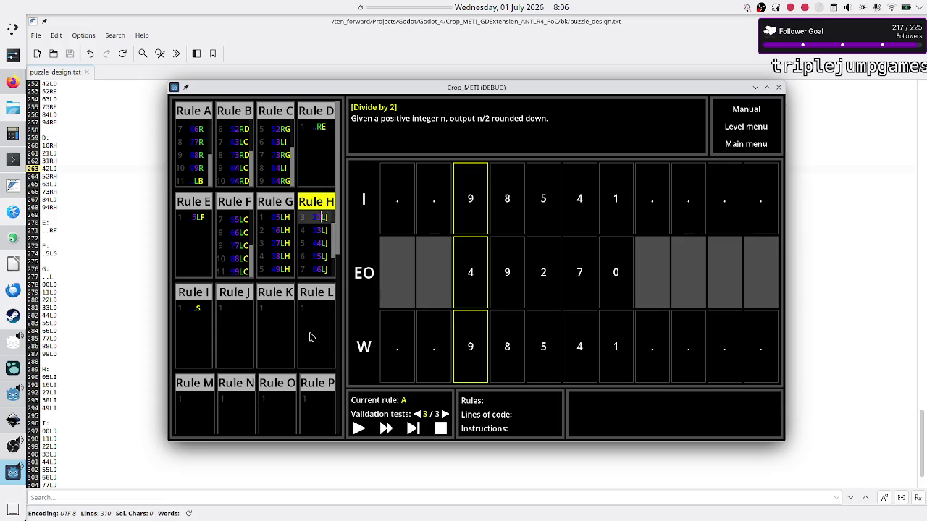
{"action": "key", "text": "Right"}
{"action": "key", "text": "Right"}
{"action": "key", "text": "Right"}
{"action": "key", "text": "BackSpace"}
{"action": "type", "text": "I"}
{"action": "key", "text": "Down"}
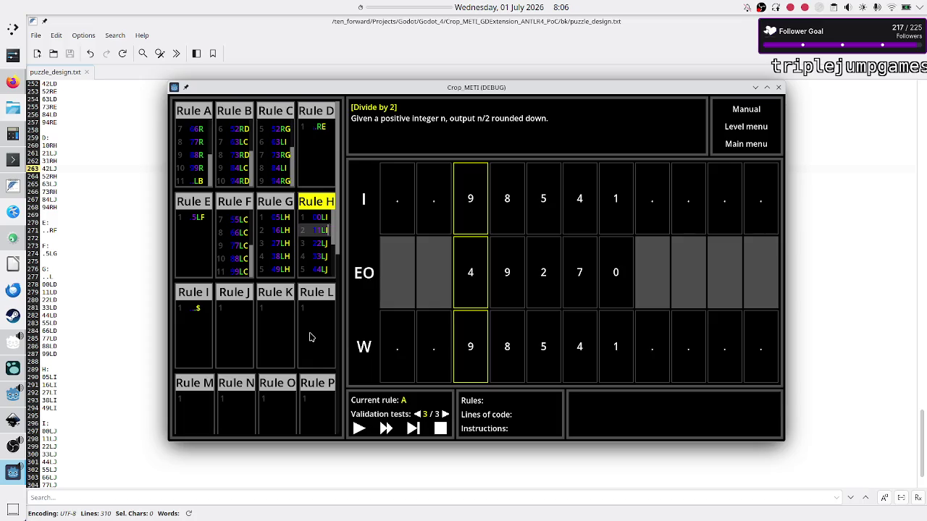
{"action": "key", "text": "Down"}
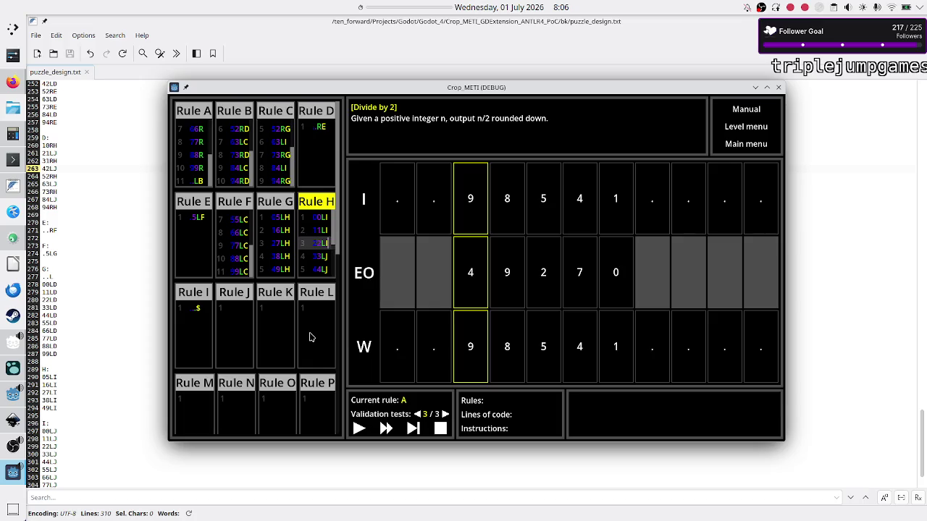
{"action": "key", "text": "Down"}
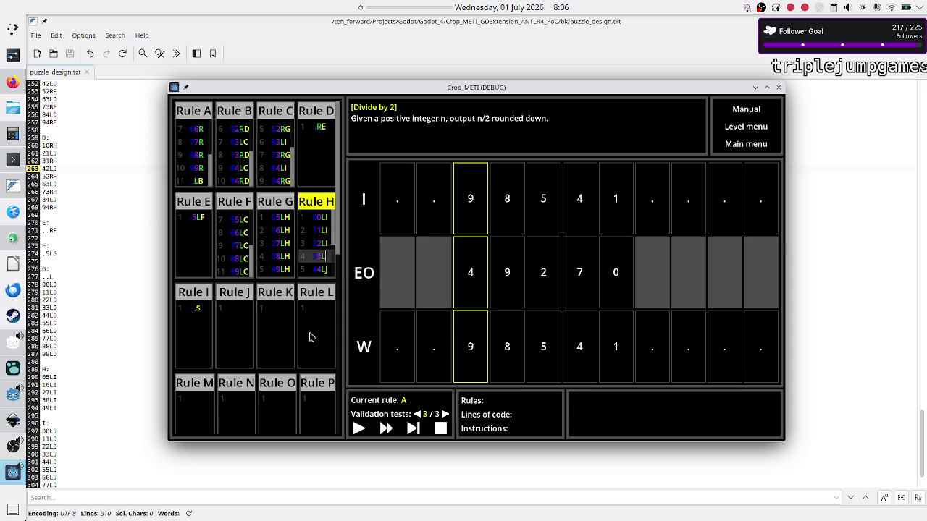
{"action": "key", "text": "Down"}
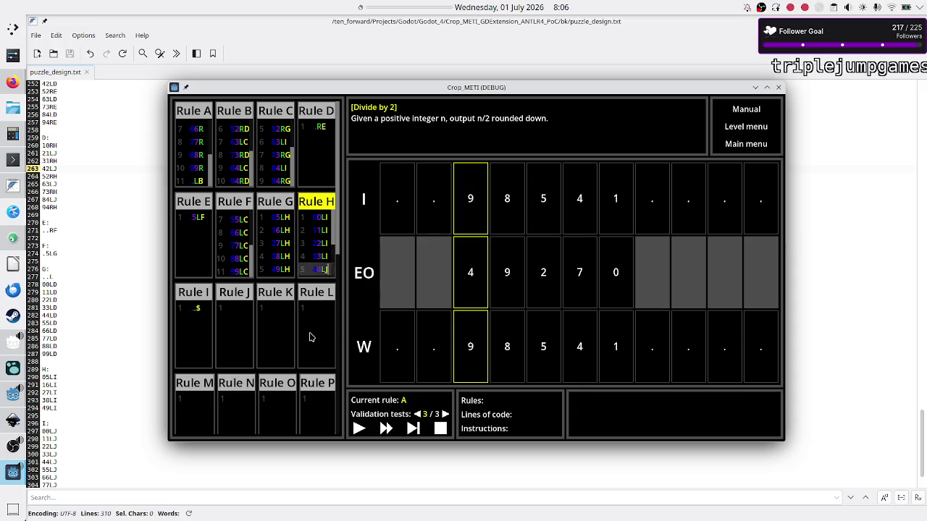
{"action": "key", "text": "Down"}
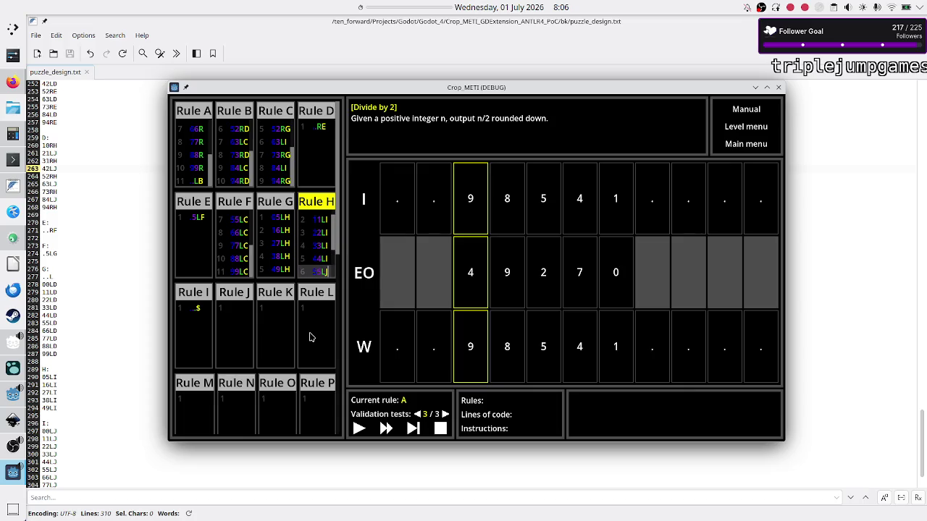
{"action": "key", "text": "Down"}
{"action": "key", "text": "Down"}
{"action": "key", "text": "Down"}
{"action": "key", "text": "Down"}
{"action": "type", "text": "I"}
{"action": "left_click", "coordinate": [202, 335]}
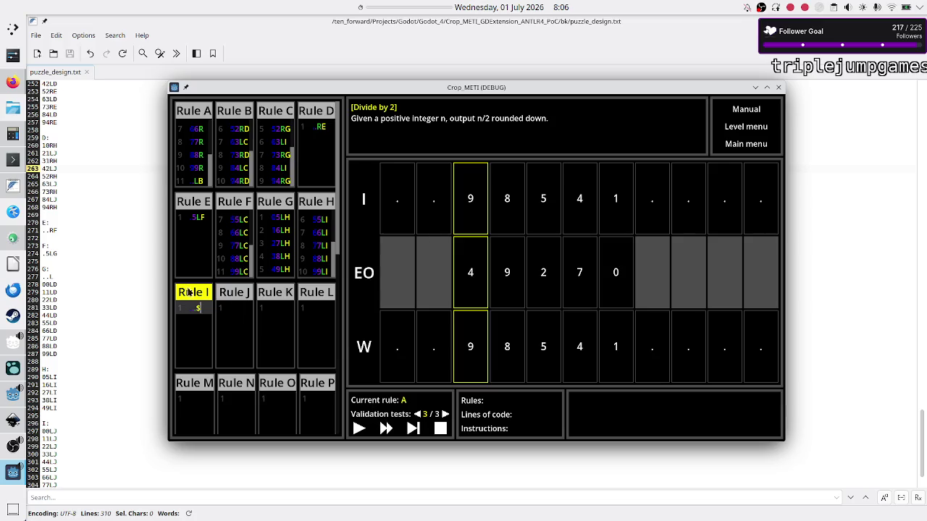
{"action": "left_click", "coordinate": [3, 158]}
List the user data folder and view save_data.json from the top in less.
{"action": "type", "text": "ls"}
{"action": "key", "text": "Return"}
{"action": "type", "text": "less sa"}
{"action": "key", "text": "Tab"}
{"action": "key", "text": "Return"}
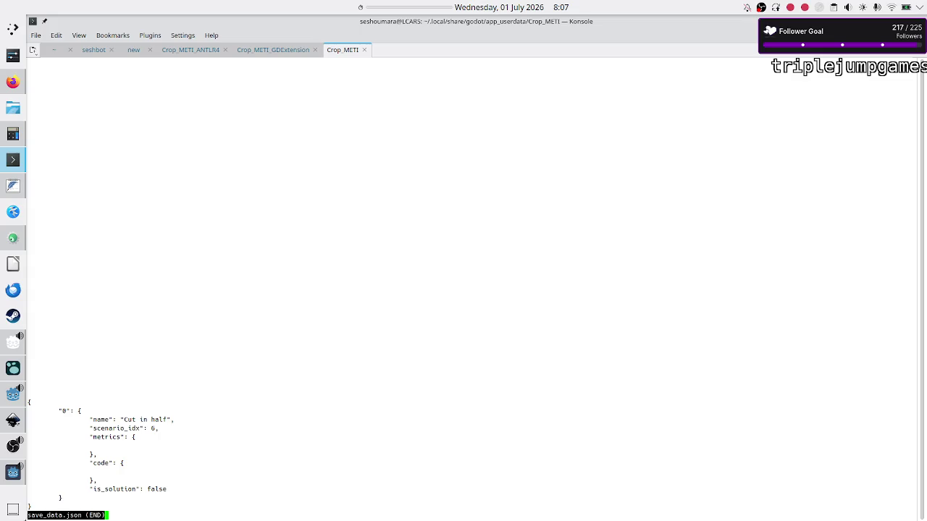
{"action": "key", "text": "g"}
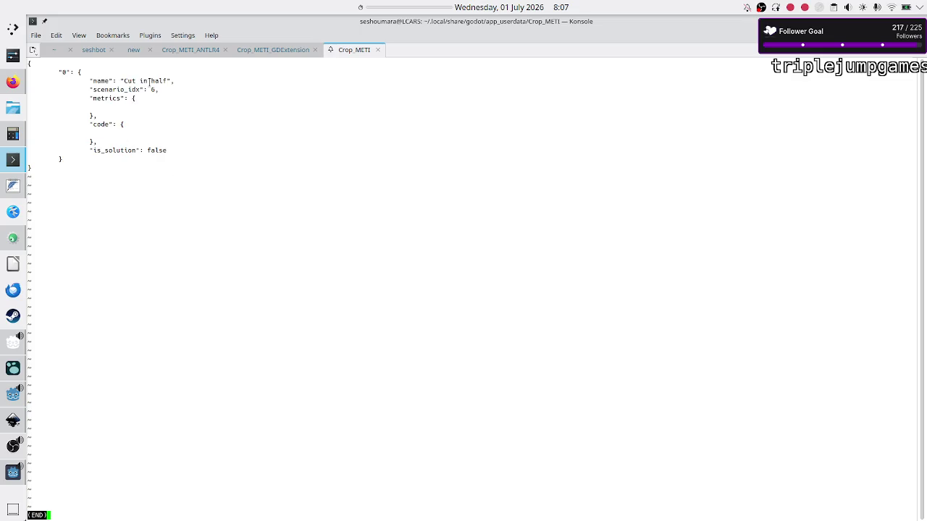
{"action": "key", "text": "q"}
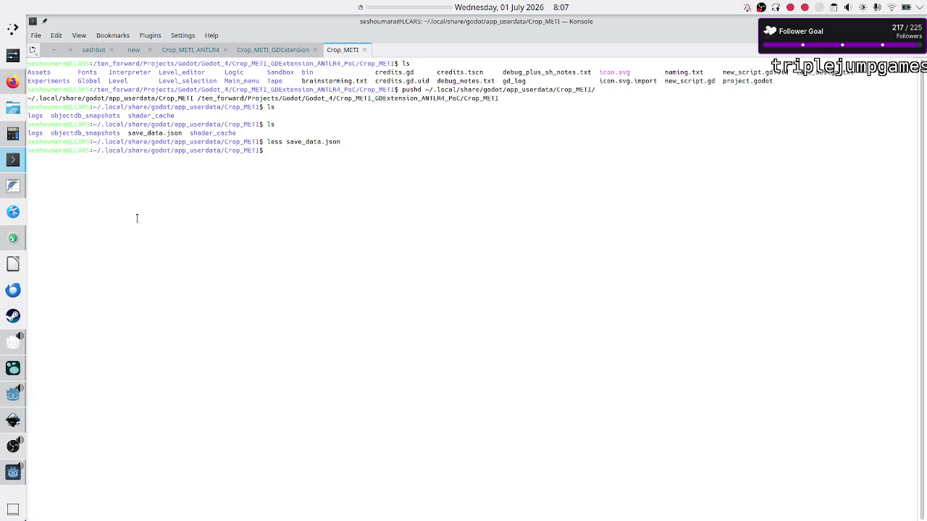
Open the game's manual, then re-view save_data.json's saved code in the terminal.
{"action": "key", "text": "alt+Tab"}
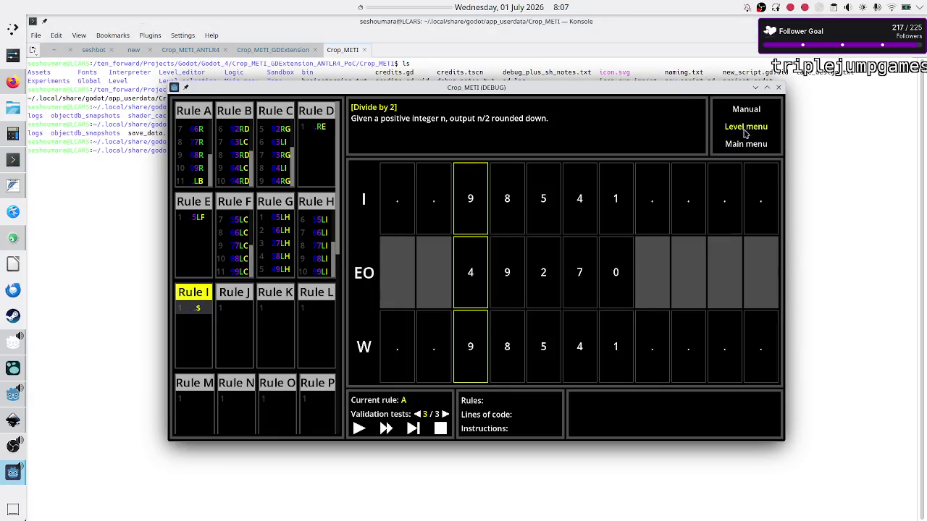
{"action": "left_click", "coordinate": [748, 115]}
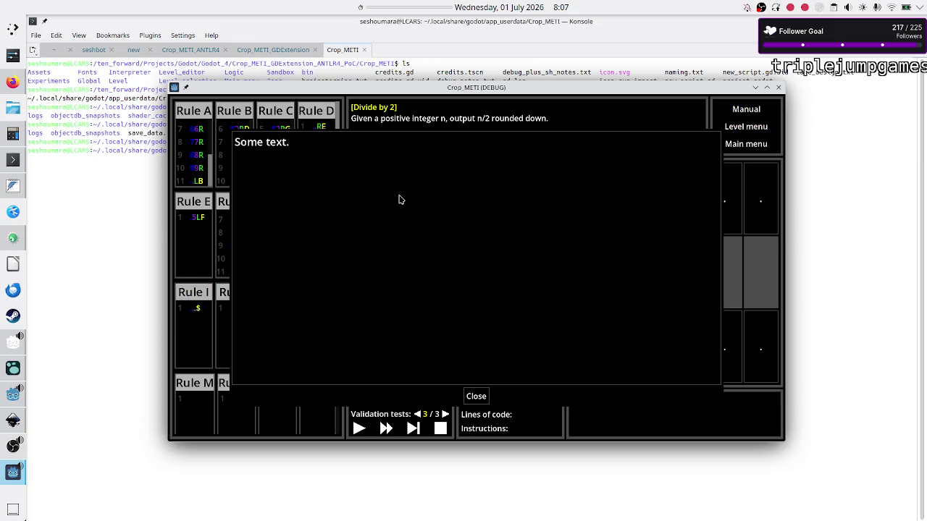
{"action": "left_click", "coordinate": [133, 214]}
{"action": "key", "text": "Up"}
{"action": "key", "text": "Return"}
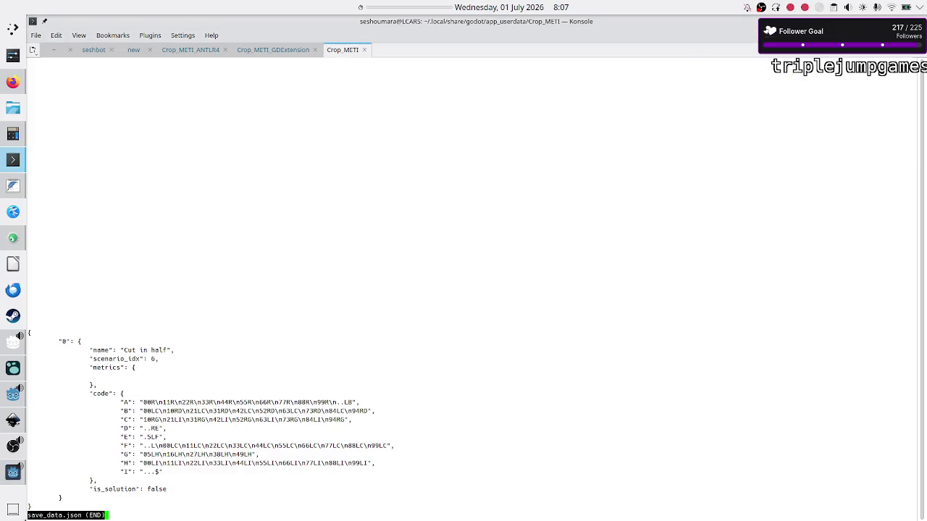
{"action": "key", "text": "g"}
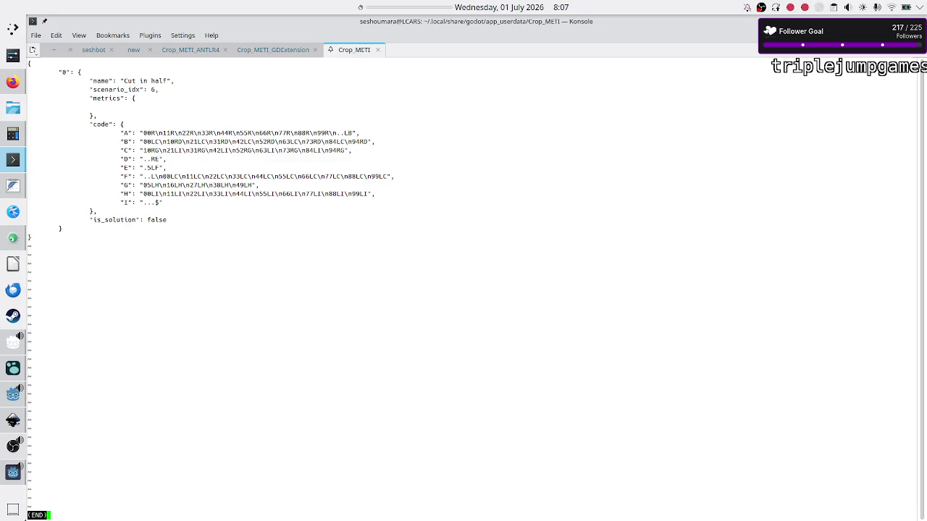
{"action": "key", "text": "q"}
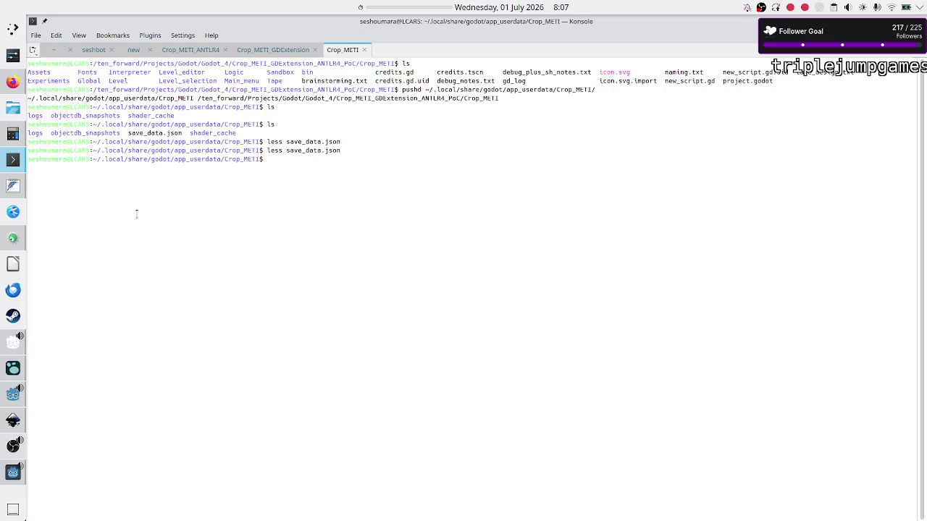
Copy save_data.json to save_data.bk, confirm it with ls, and return to the game's tapes.
{"action": "type", "text": "cp sa"}
{"action": "key", "text": "Tab"}
{"action": "type", "text": "sa"}
{"action": "key", "text": "Tab"}
{"action": "key", "text": "BackSpace"}
{"action": "key", "text": "BackSpace"}
{"action": "key", "text": "BackSpace"}
{"action": "type", "text": "bk"}
{"action": "key", "text": "Return"}
{"action": "type", "text": "ls"}
{"action": "key", "text": "Return"}
{"action": "key", "text": "alt+Tab"}
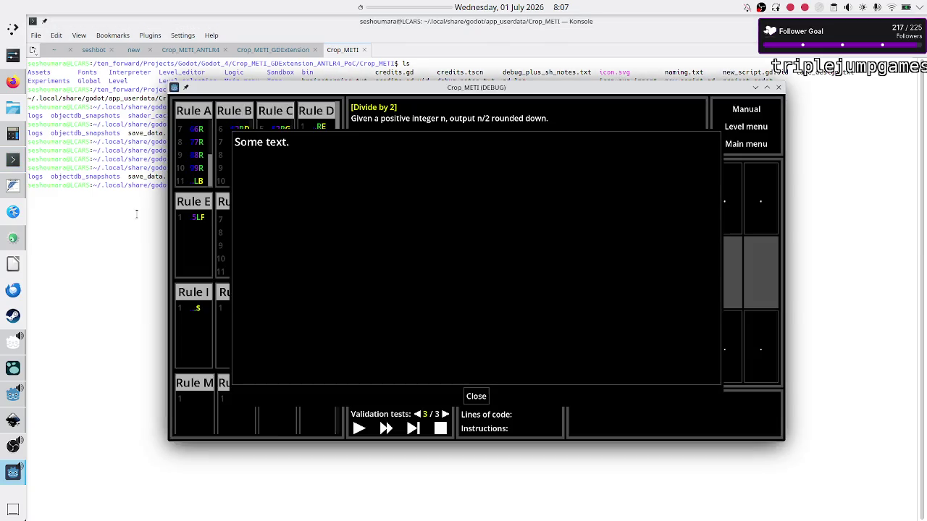
{"action": "left_click", "coordinate": [476, 397]}
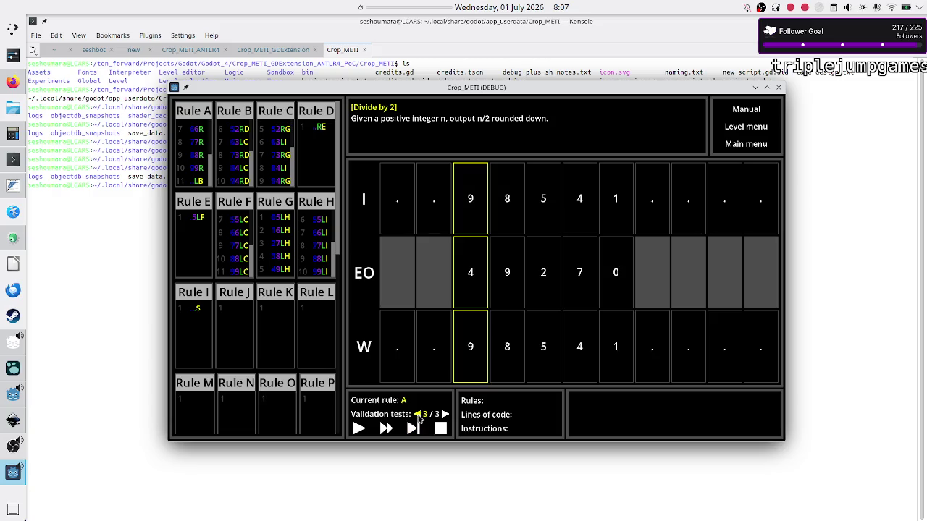
Return to validation test 1 and step the program through its opening instructions.
{"action": "left_click", "coordinate": [418, 415]}
{"action": "left_click", "coordinate": [418, 415]}
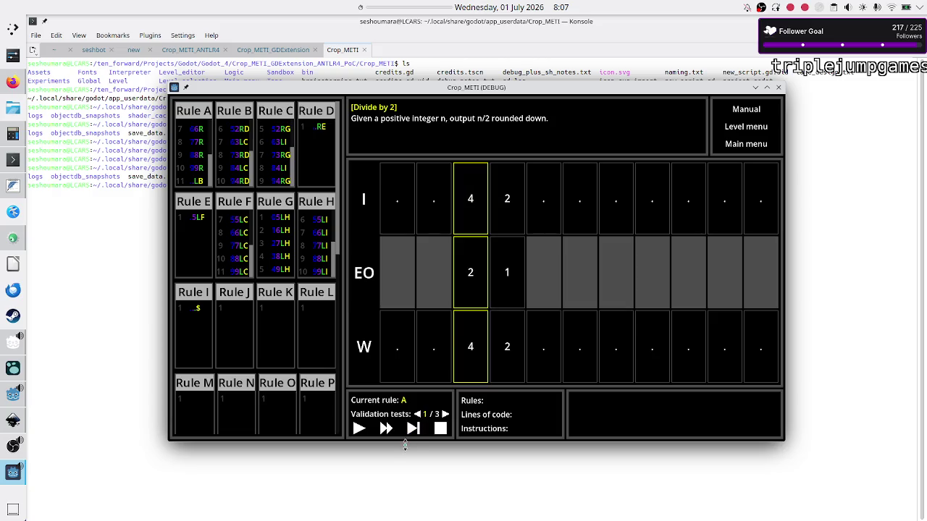
{"action": "left_click", "coordinate": [413, 430]}
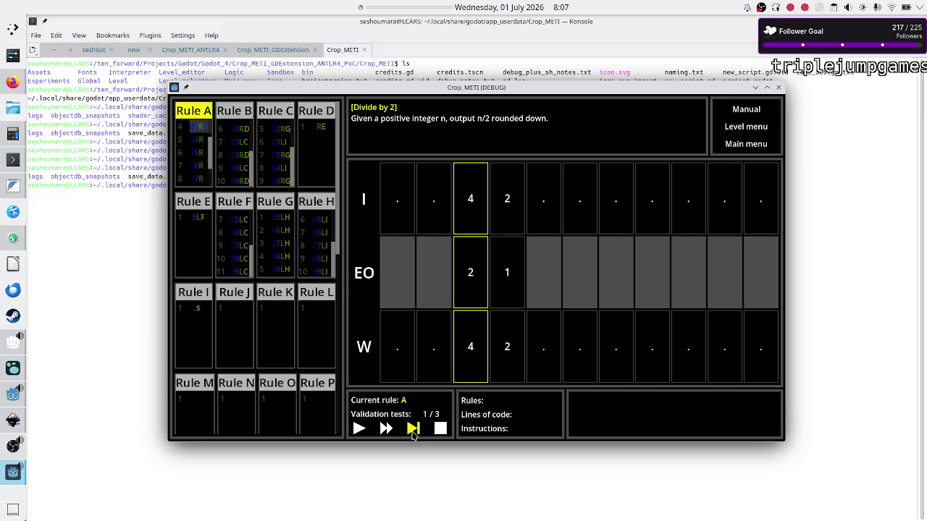
{"action": "left_click", "coordinate": [412, 430]}
{"action": "left_click", "coordinate": [412, 431]}
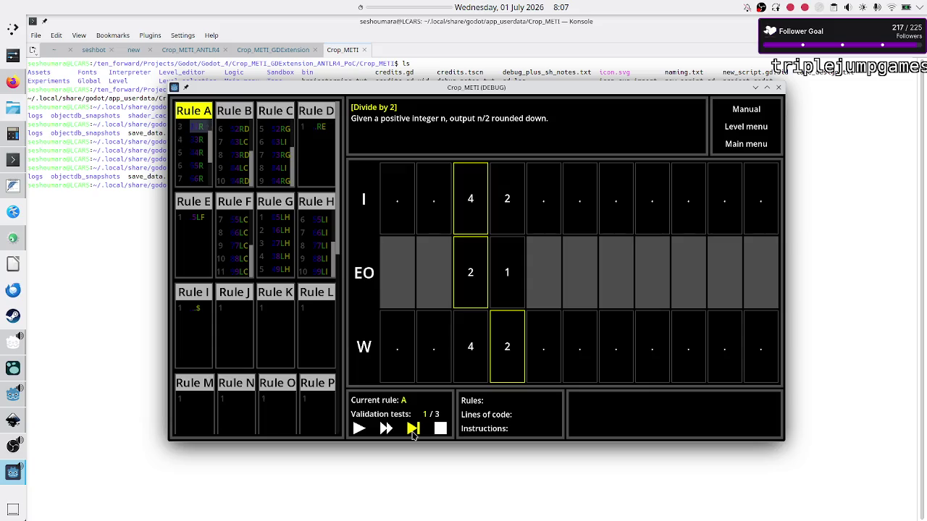
{"action": "left_click", "coordinate": [413, 430]}
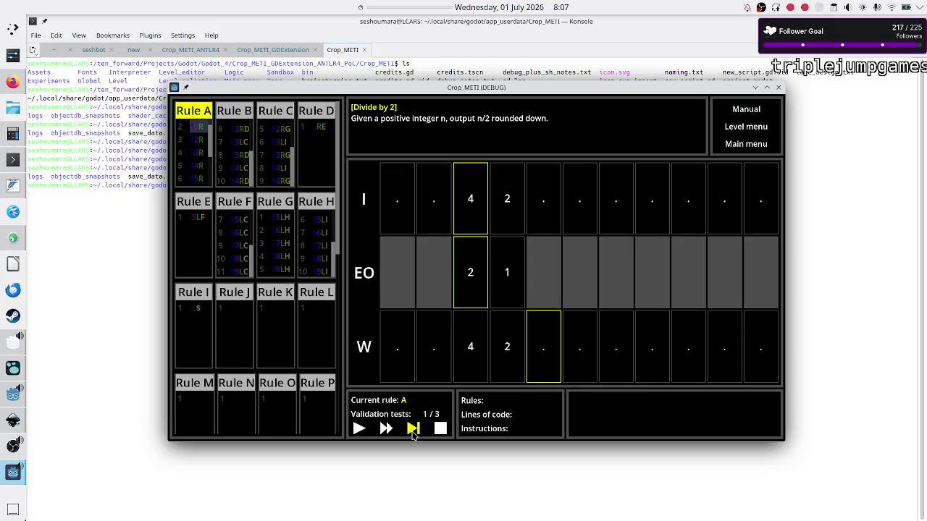
{"action": "left_click", "coordinate": [413, 430]}
{"action": "left_click", "coordinate": [413, 430]}
{"action": "left_click", "coordinate": [412, 430]}
{"action": "left_click", "coordinate": [413, 430]}
{"action": "left_click", "coordinate": [413, 430]}
{"action": "left_click", "coordinate": [413, 431]}
{"action": "left_click", "coordinate": [413, 430]}
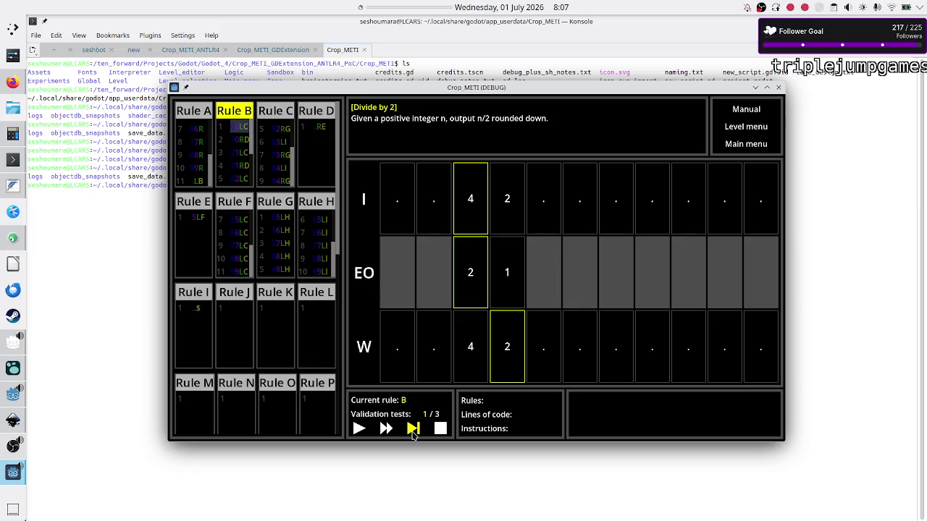
Step execution through Rule B and Rule C into Rule I.
{"action": "left_click", "coordinate": [413, 431]}
{"action": "left_click", "coordinate": [412, 430]}
{"action": "left_click", "coordinate": [413, 431]}
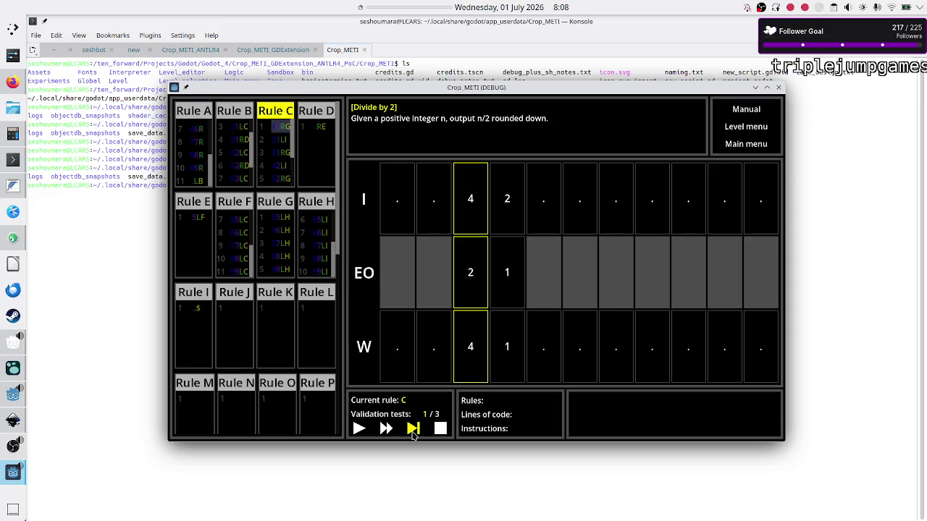
{"action": "left_click", "coordinate": [413, 432]}
{"action": "left_click", "coordinate": [413, 433]}
{"action": "left_click", "coordinate": [413, 432]}
{"action": "left_click", "coordinate": [413, 432]}
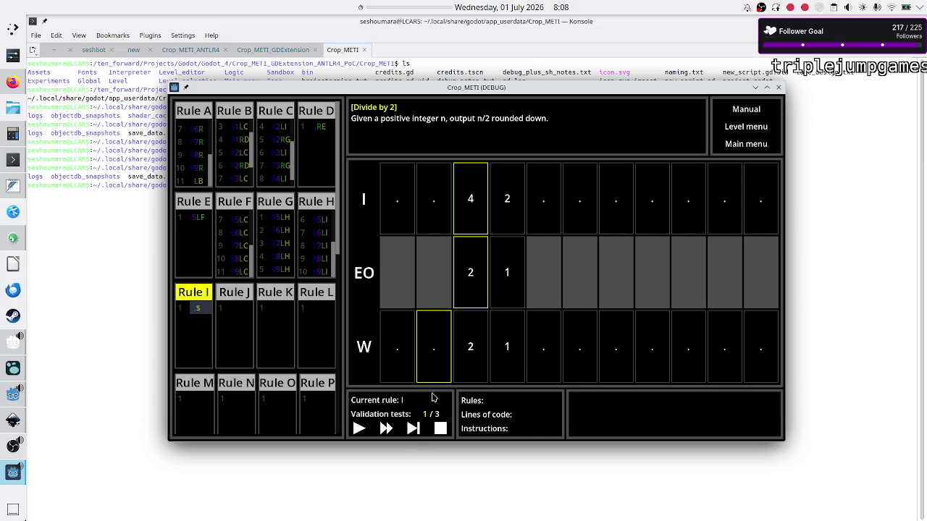
Step Rule I to its $ terminating state and past it, revealing the output-mismatch error.
{"action": "left_click", "coordinate": [414, 429]}
{"action": "left_click", "coordinate": [414, 429]}
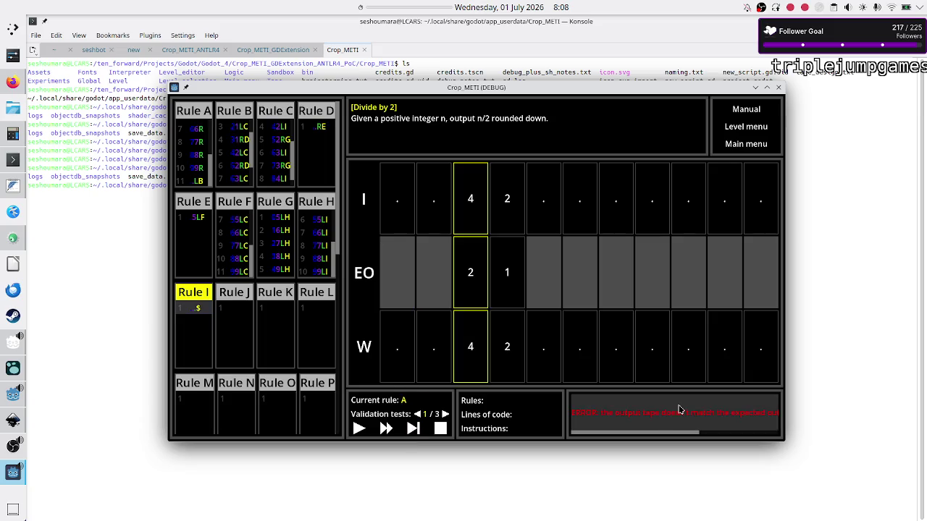
{"action": "scroll", "coordinate": [645, 425], "scroll_direction": "right", "scroll_amount": 5}
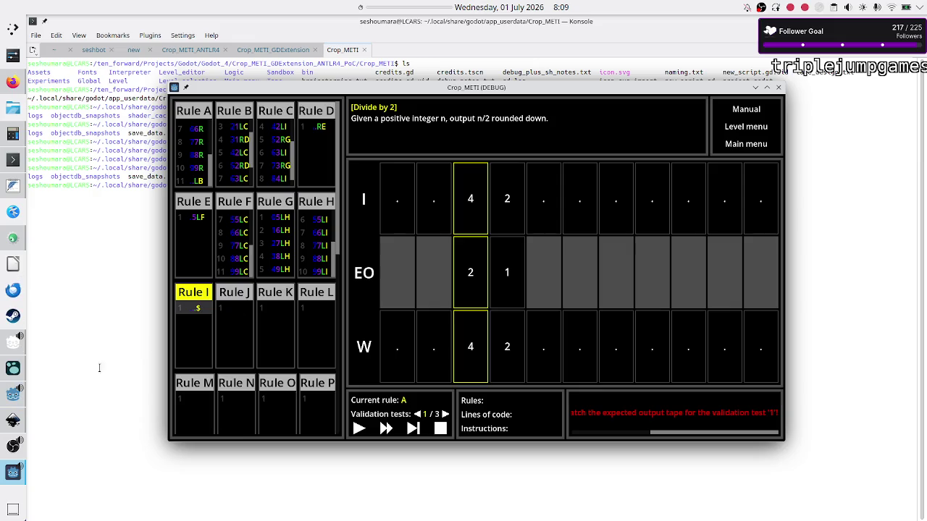
Close the game and bring up level 18's entry in Godot's level_data.gd.
{"action": "left_click", "coordinate": [779, 88]}
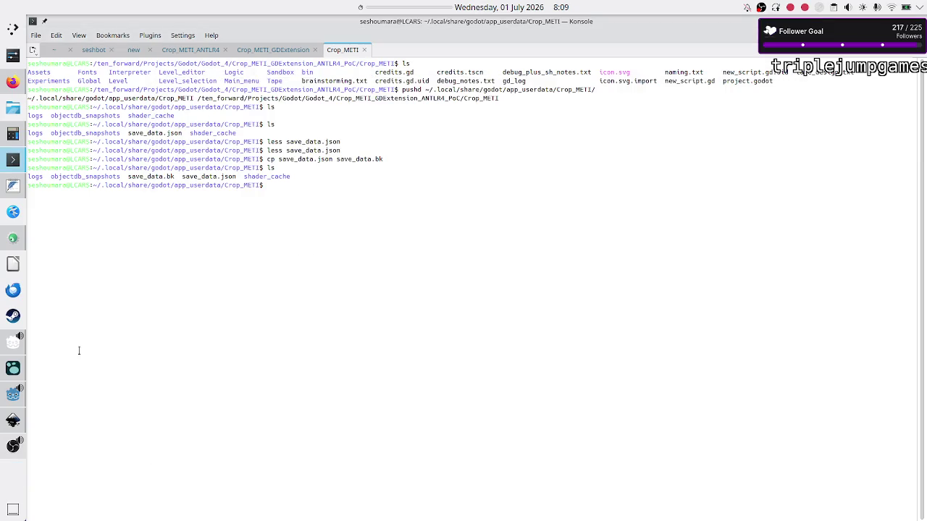
{"action": "left_click", "coordinate": [13, 393]}
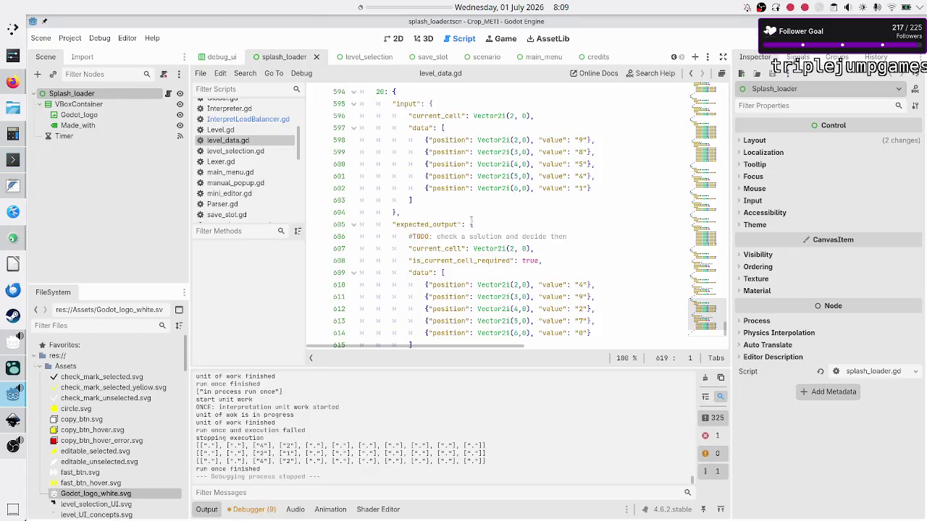
{"action": "scroll", "coordinate": [473, 221], "scroll_direction": "up", "scroll_amount": 15}
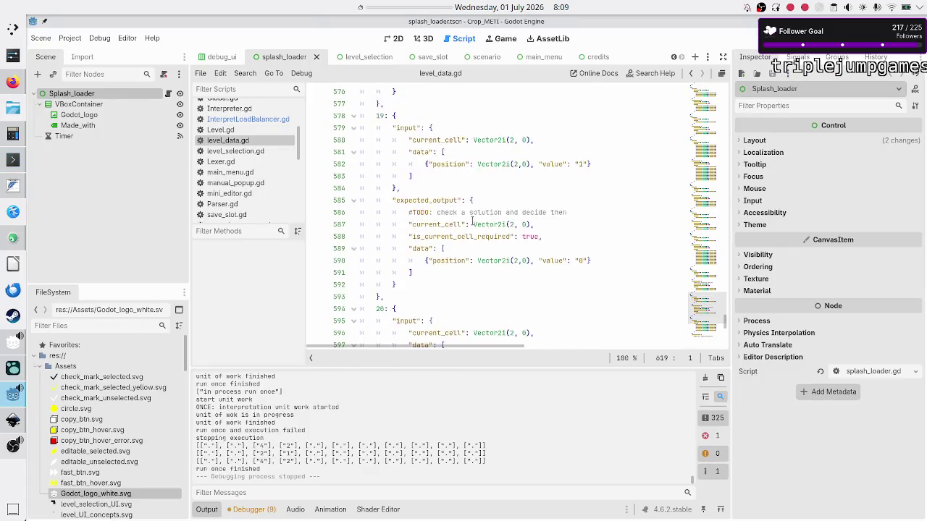
{"action": "scroll", "coordinate": [472, 220], "scroll_direction": "up", "scroll_amount": 1}
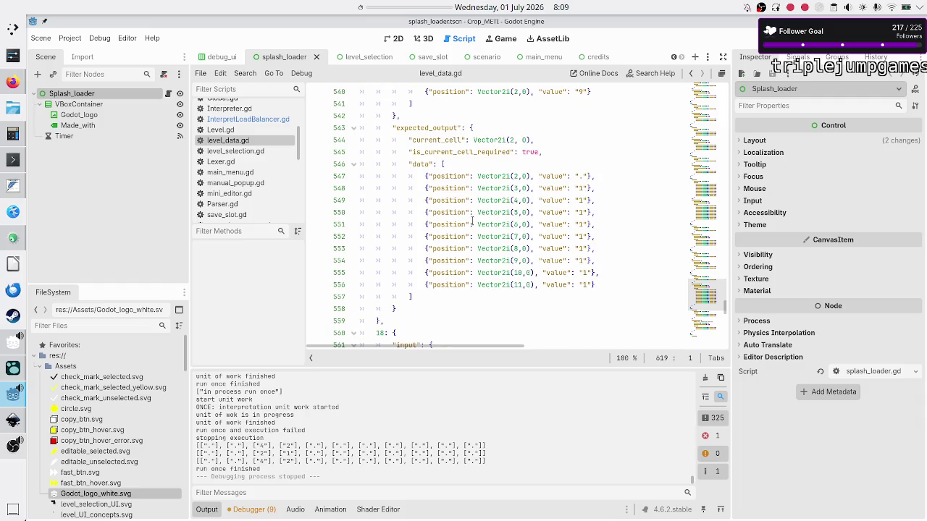
{"action": "scroll", "coordinate": [472, 221], "scroll_direction": "down", "scroll_amount": 3}
{"action": "scroll", "coordinate": [472, 221], "scroll_direction": "down", "scroll_amount": 2}
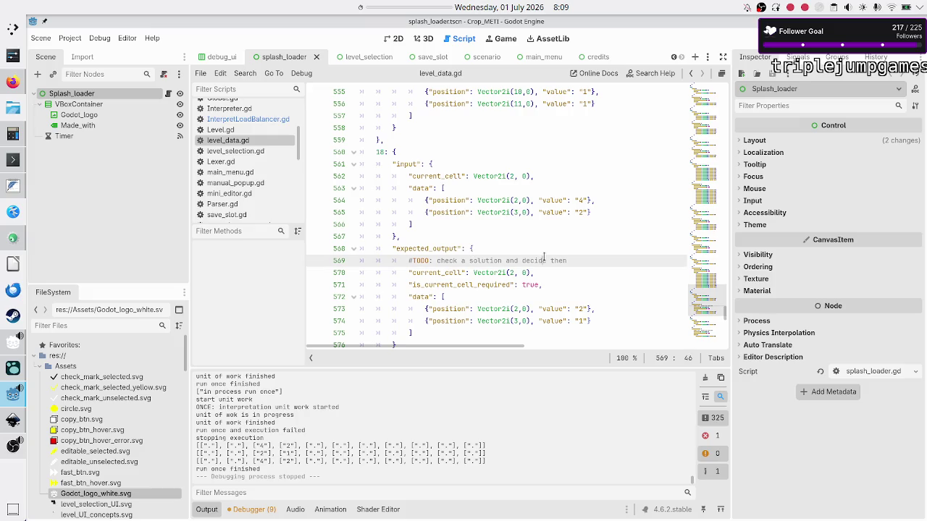
Delete level 18's TODO note and set its is_current_cell_required to false.
{"action": "triple_click", "coordinate": [544, 257]}
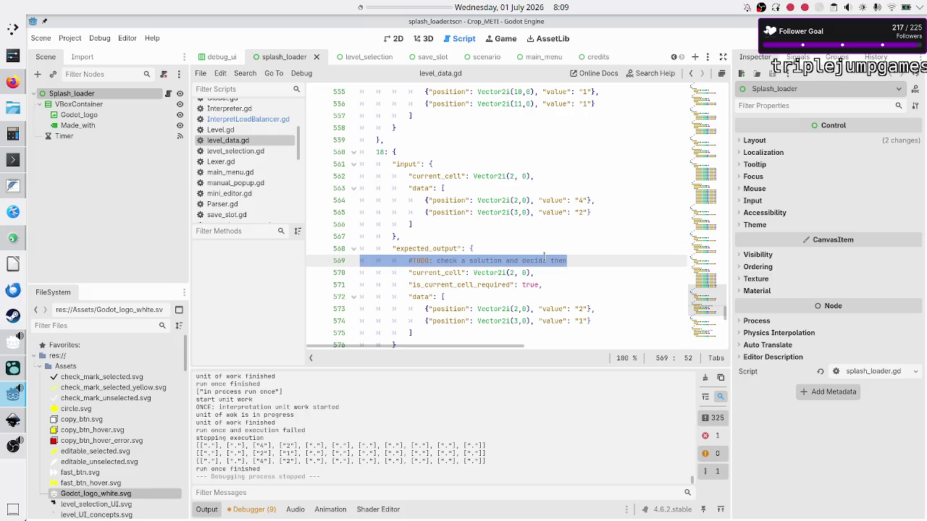
{"action": "key", "text": "BackSpace"}
{"action": "key", "text": "BackSpace"}
{"action": "key", "text": "Down"}
{"action": "key", "text": "Down"}
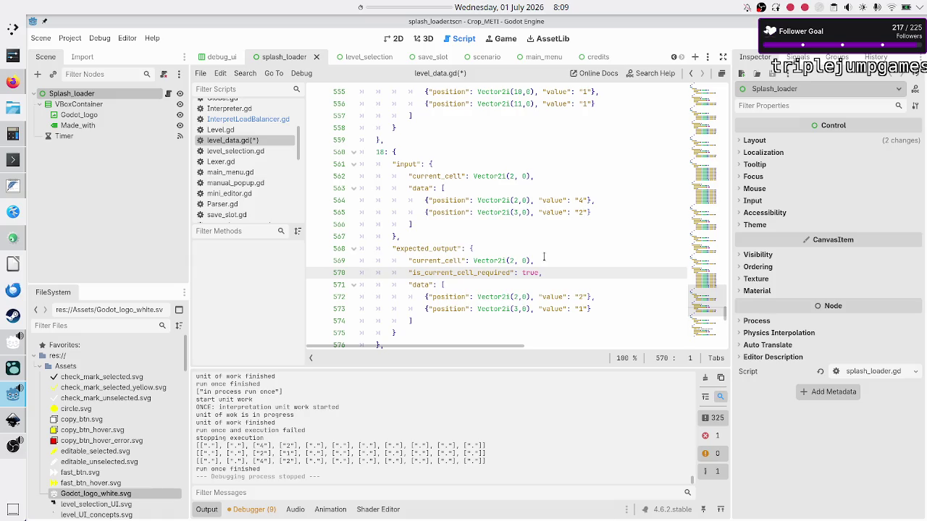
{"action": "left_click", "coordinate": [544, 257]}
{"action": "type", "text": "3"}
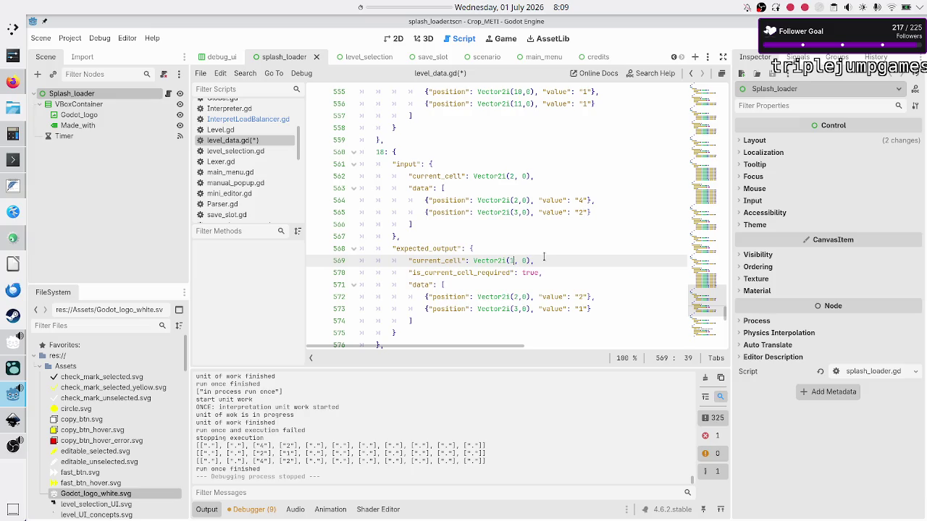
{"action": "key", "text": "Down"}
{"action": "key", "text": "End"}
{"action": "key", "text": "BackSpace"}
{"action": "key", "text": "BackSpace"}
{"action": "key", "text": "BackSpace"}
{"action": "type", "text": "false"}
For level 19, delete the TODO, set current_cell to Vector2i(1, 0) and required to false.
{"action": "key", "text": "Down"}
{"action": "key", "text": "Down"}
{"action": "key", "text": "Down"}
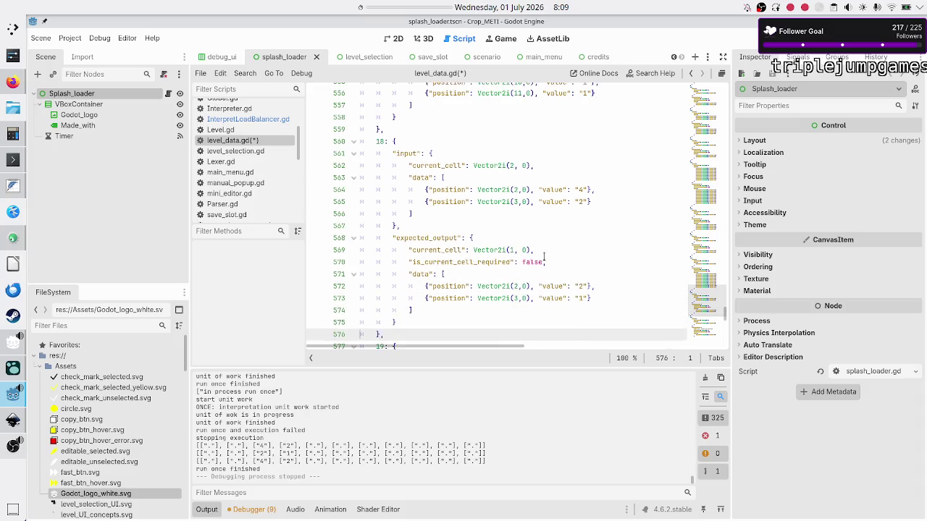
{"action": "key", "text": "Down"}
{"action": "key", "text": "Down"}
{"action": "key", "text": "Down"}
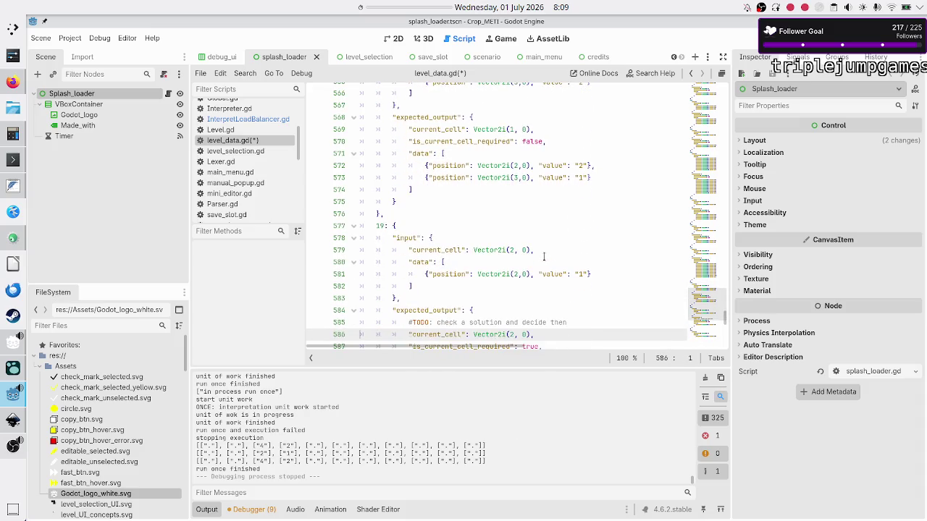
{"action": "key", "text": "shift+Down"}
{"action": "key", "text": "BackSpace"}
{"action": "key", "text": "Up"}
{"action": "key", "text": "Down"}
{"action": "key", "text": "End"}
{"action": "key", "text": "BackSpace"}
{"action": "type", "text": "1"}
{"action": "key", "text": "Down"}
{"action": "key", "text": "End"}
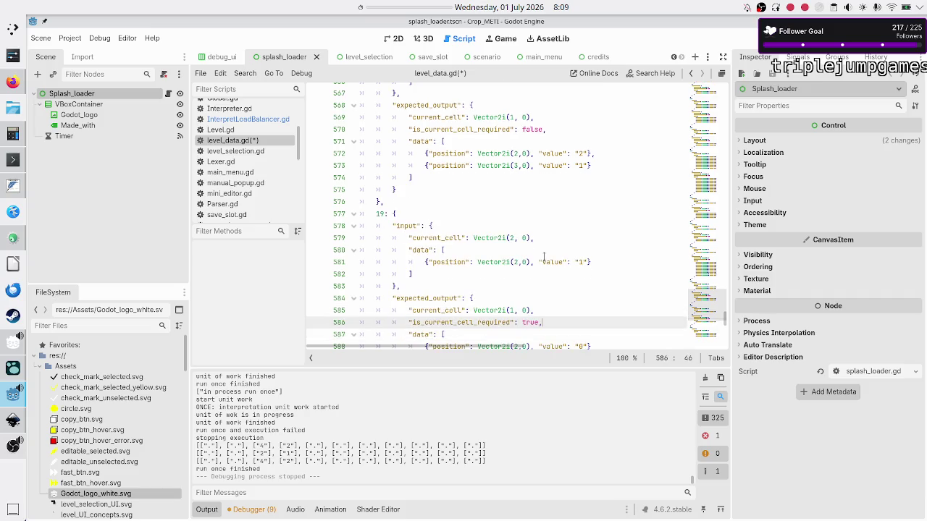
{"action": "type", "text": "false"}
For level 20, delete the TODO, set current_cell Vector2i(1, 0), required false, and run with F5.
{"action": "key", "text": "Down"}
{"action": "key", "text": "Down"}
{"action": "key", "text": "Down"}
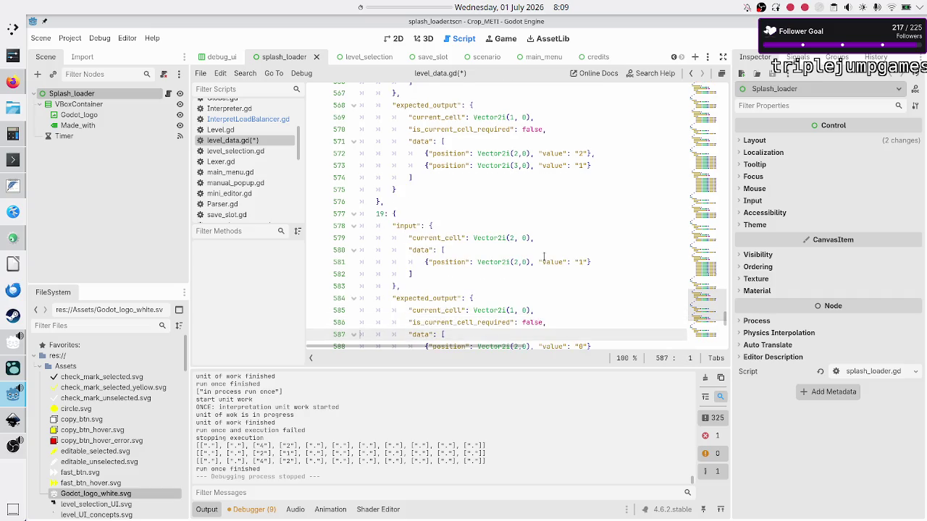
{"action": "key", "text": "Home"}
{"action": "key", "text": "Down"}
{"action": "key", "text": "Down"}
{"action": "key", "text": "Down"}
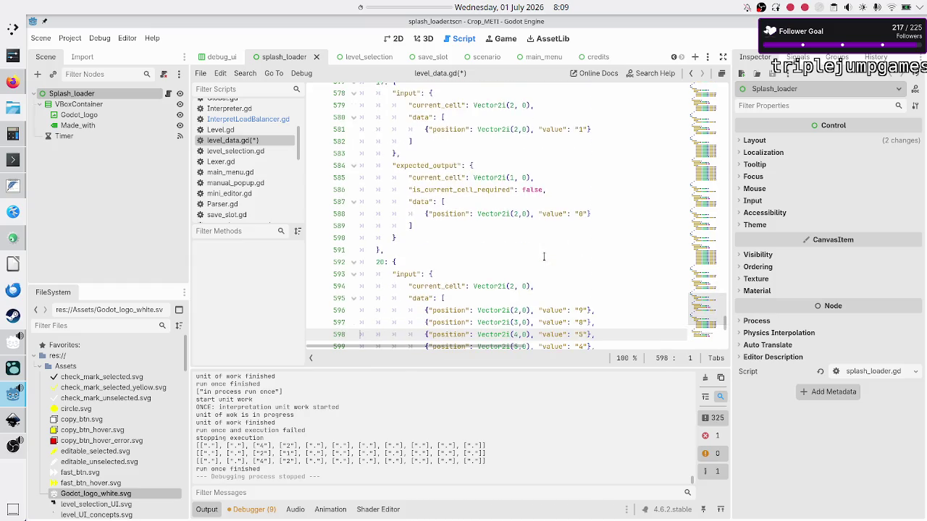
{"action": "key", "text": "Down"}
{"action": "key", "text": "shift+End"}
{"action": "key", "text": "BackSpace"}
{"action": "key", "text": "BackSpace"}
{"action": "key", "text": "Down"}
{"action": "key", "text": "End"}
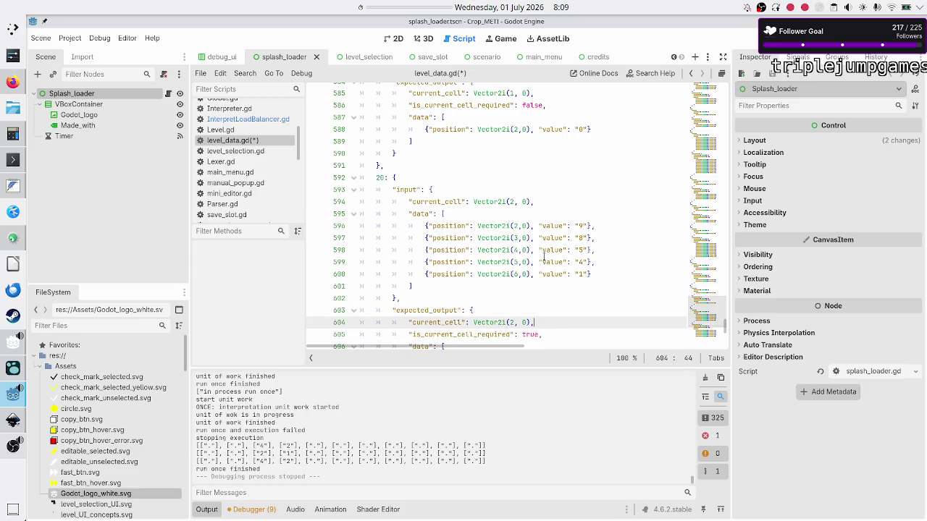
{"action": "key", "text": "BackSpace"}
{"action": "type", "text": "1"}
{"action": "key", "text": "Down"}
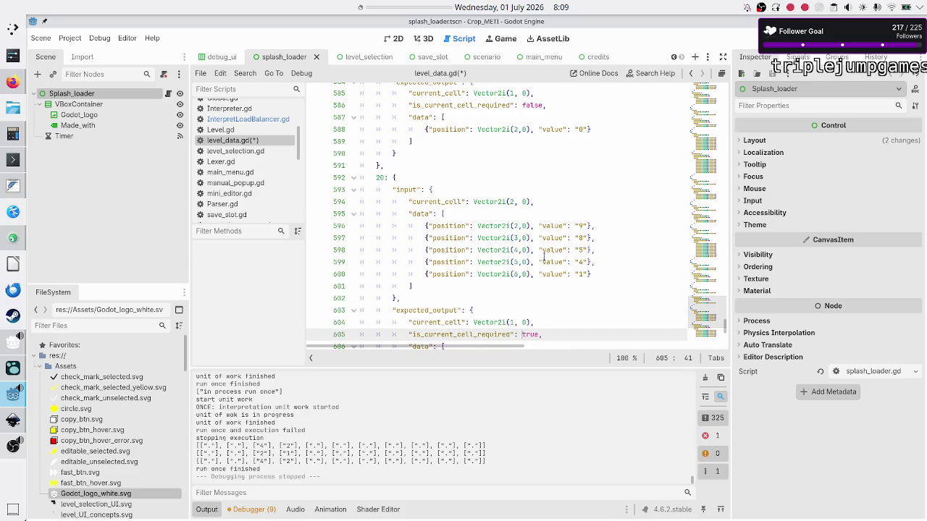
{"action": "key", "text": "Left"}
{"action": "key", "text": "ctrl+shift+Right"}
{"action": "type", "text": "false"}
{"action": "key", "text": "F5"}
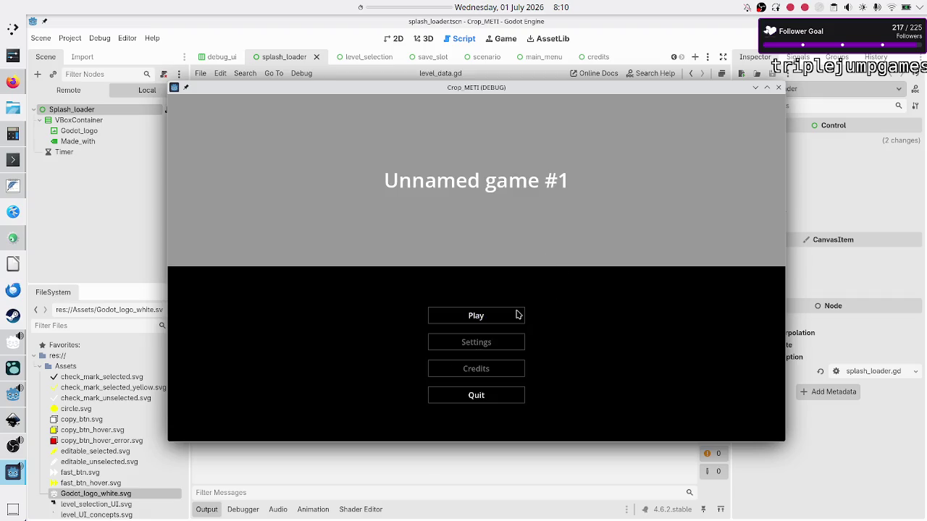
Open the Cut in half program under Decimal data → Divide by 2.
{"action": "left_click", "coordinate": [516, 314]}
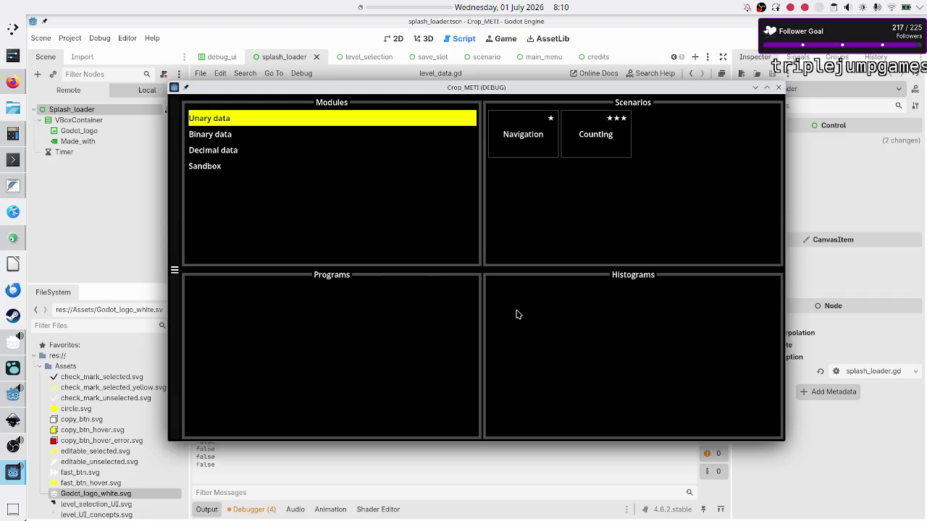
{"action": "left_click", "coordinate": [252, 154]}
{"action": "left_click", "coordinate": [643, 156]}
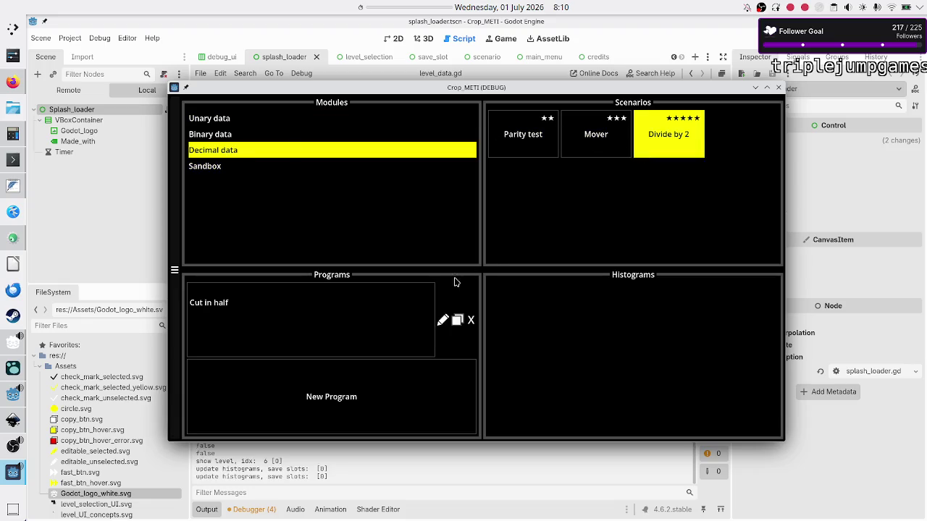
{"action": "left_click", "coordinate": [367, 319]}
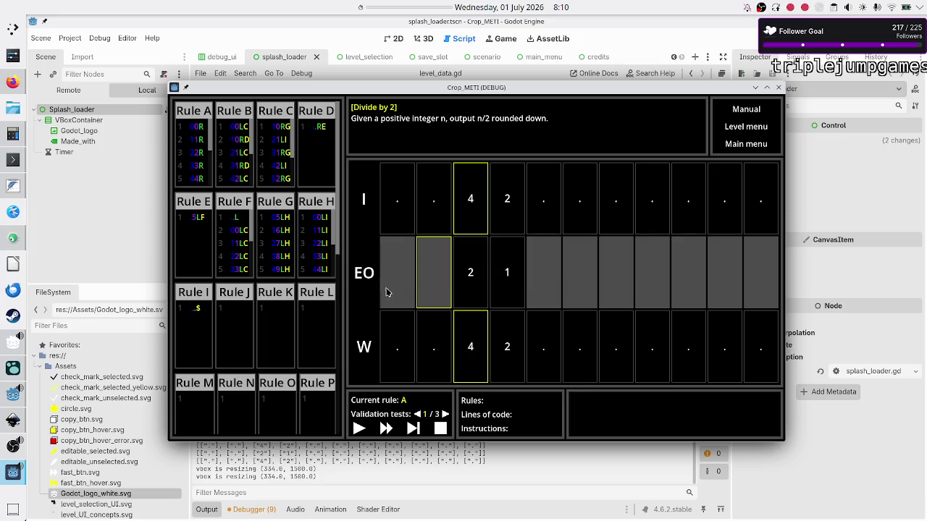
Step validation test 1 through rules A, B, C and I to the $ state, then load test 2.
{"action": "left_click", "coordinate": [412, 429]}
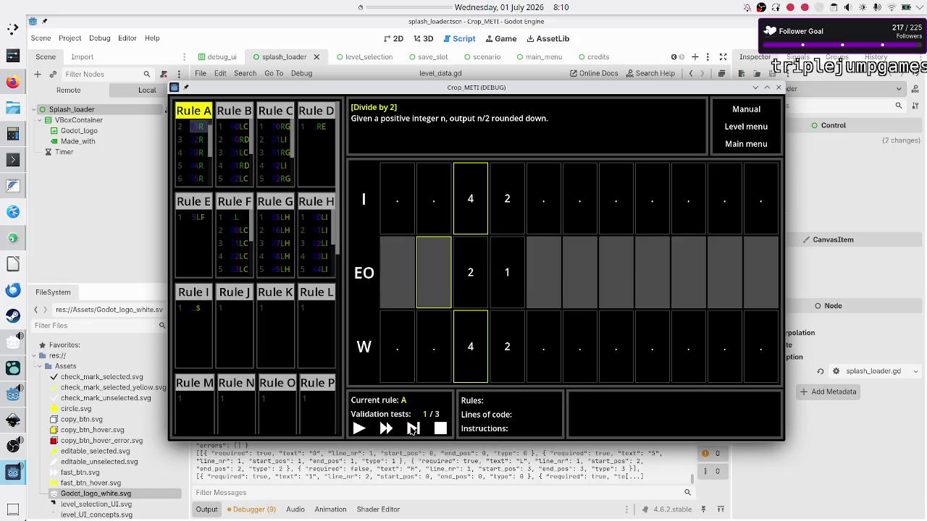
{"action": "left_click", "coordinate": [413, 428]}
{"action": "left_click", "coordinate": [413, 428]}
{"action": "left_click", "coordinate": [413, 429]}
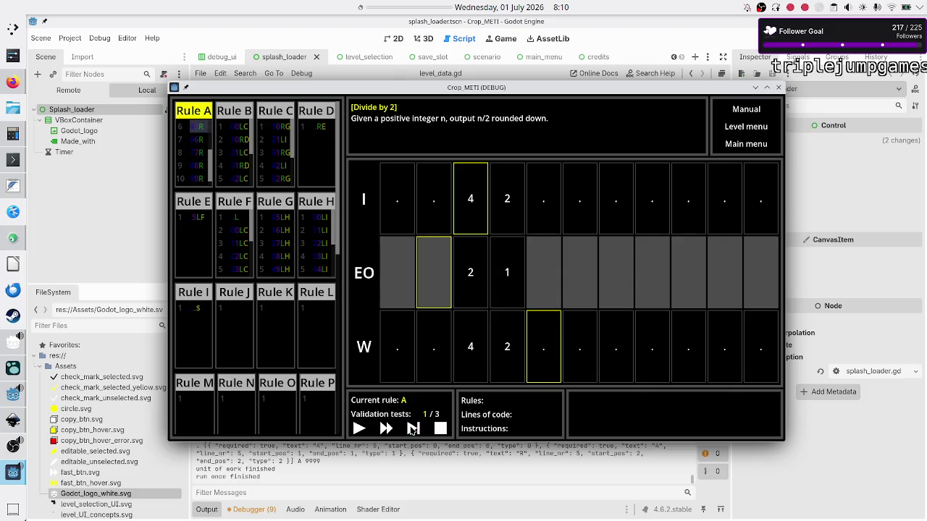
{"action": "left_click", "coordinate": [413, 428]}
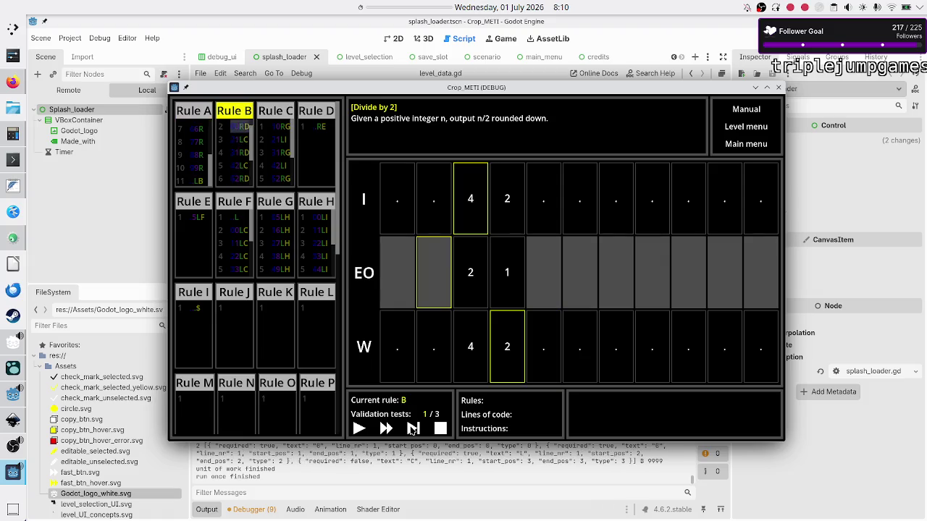
{"action": "left_click", "coordinate": [413, 429]}
{"action": "left_click", "coordinate": [413, 429]}
{"action": "left_click", "coordinate": [412, 428]}
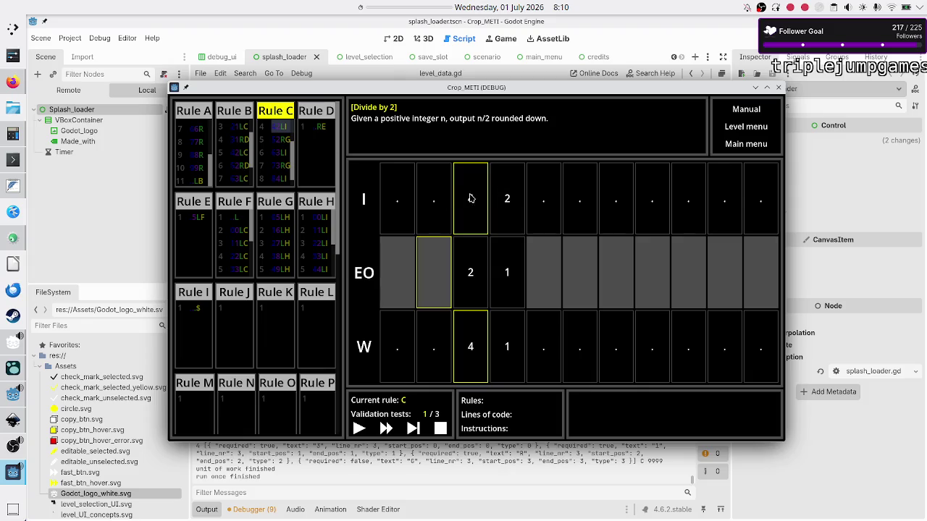
{"action": "left_click", "coordinate": [414, 431]}
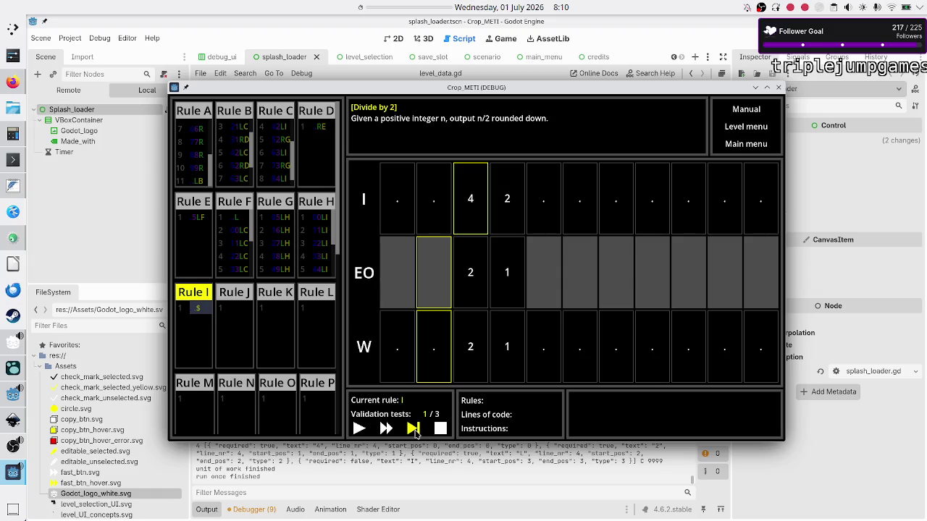
{"action": "left_click", "coordinate": [414, 431]}
{"action": "left_click", "coordinate": [414, 430]}
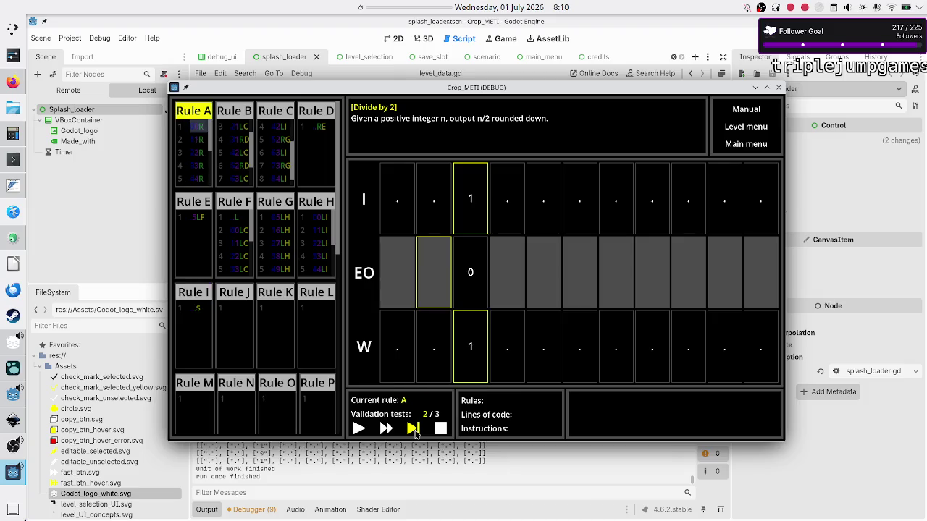
Step test 2 through rule A and rule B into rule D.
{"action": "left_click", "coordinate": [413, 429]}
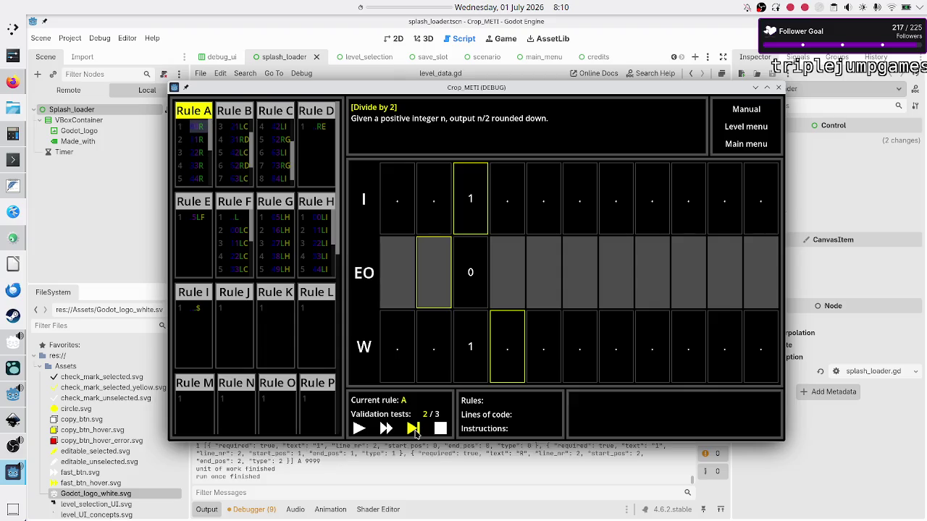
{"action": "left_click", "coordinate": [414, 429]}
{"action": "left_click", "coordinate": [413, 429]}
{"action": "left_click", "coordinate": [414, 429]}
{"action": "left_click", "coordinate": [414, 430]}
{"action": "left_click", "coordinate": [415, 430]}
{"action": "left_click", "coordinate": [415, 431]}
{"action": "left_click", "coordinate": [415, 432]}
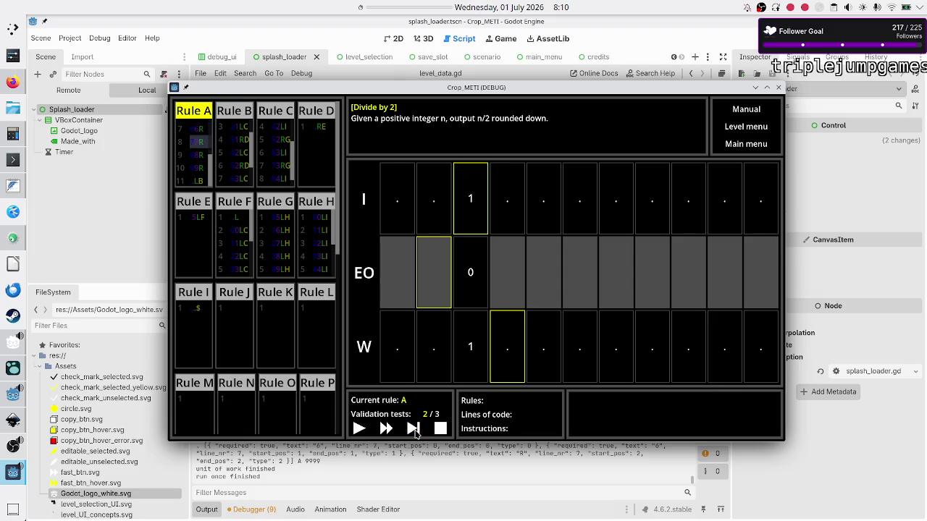
{"action": "left_click", "coordinate": [413, 429]}
{"action": "left_click", "coordinate": [414, 429]}
{"action": "left_click", "coordinate": [414, 430]}
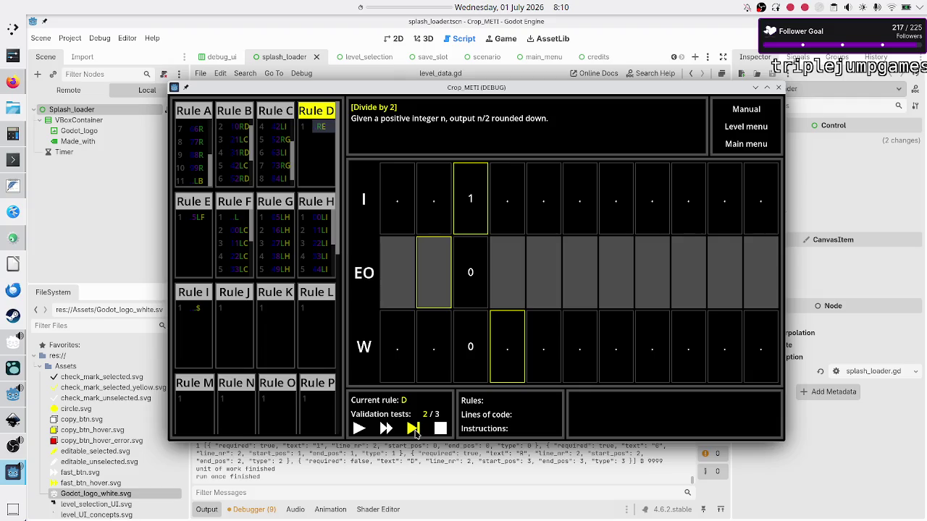
Step on through rules E and F, which writes a 5, then through rule C until it errors.
{"action": "left_click", "coordinate": [414, 430]}
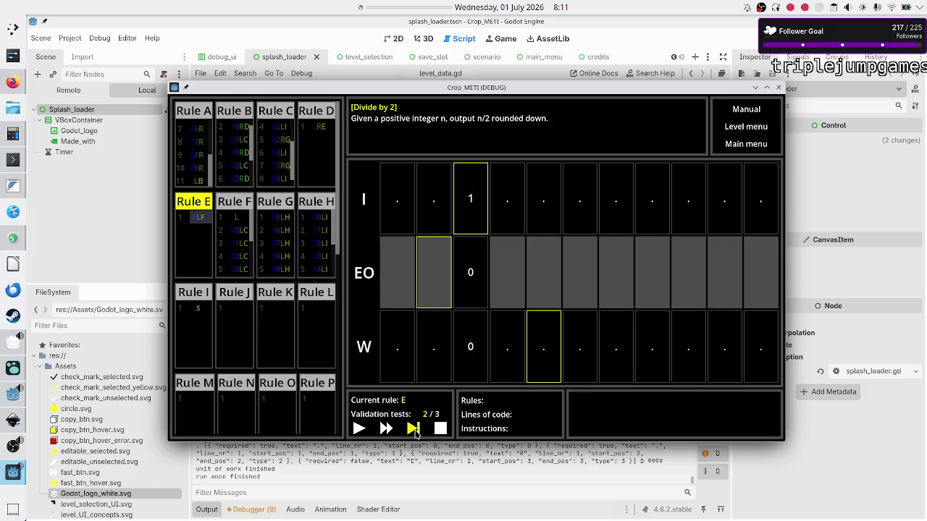
{"action": "left_click", "coordinate": [414, 429]}
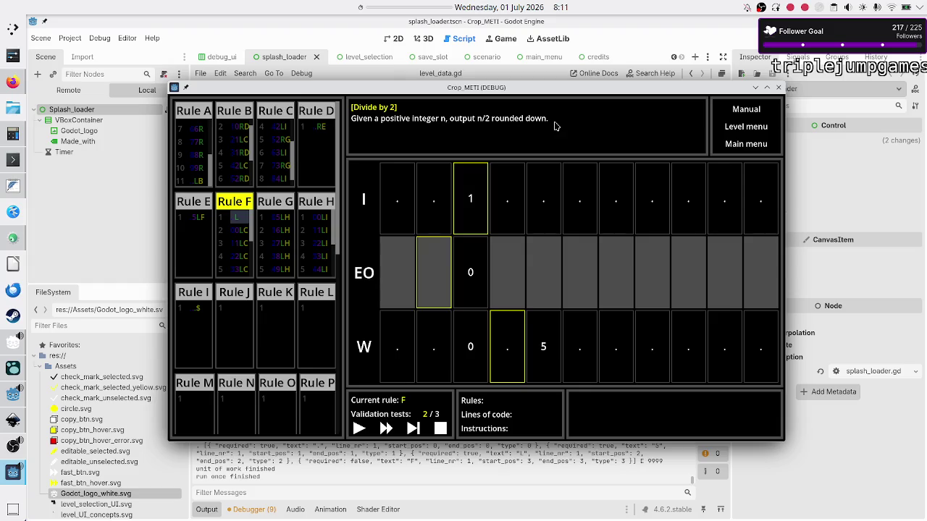
{"action": "left_click", "coordinate": [415, 429]}
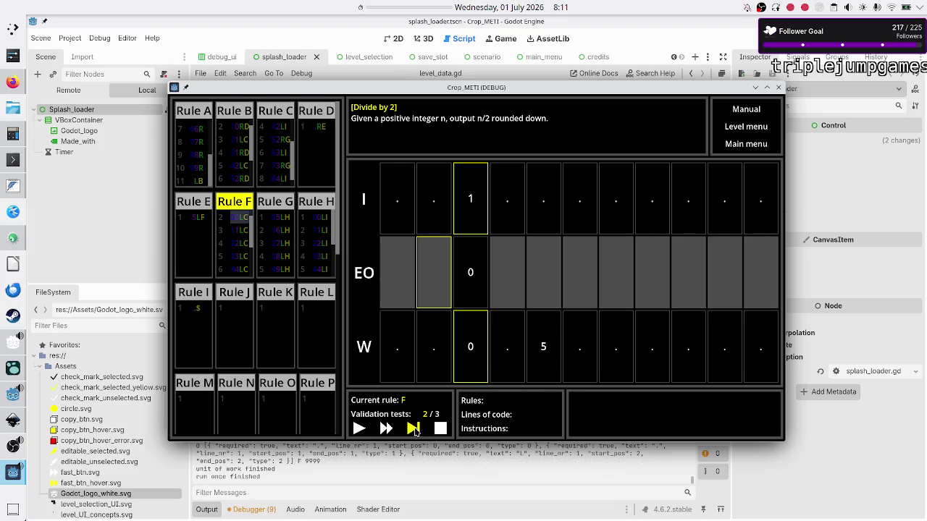
{"action": "left_click", "coordinate": [414, 429]}
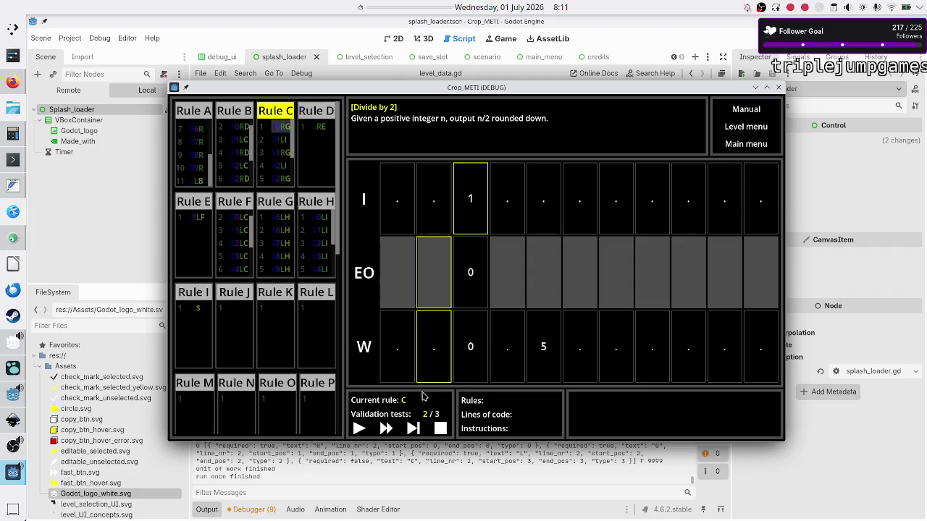
{"action": "left_click", "coordinate": [414, 429]}
{"action": "left_click", "coordinate": [413, 429]}
{"action": "left_click", "coordinate": [413, 429]}
{"action": "left_click", "coordinate": [412, 429]}
{"action": "left_click", "coordinate": [413, 429]}
{"action": "left_click", "coordinate": [413, 429]}
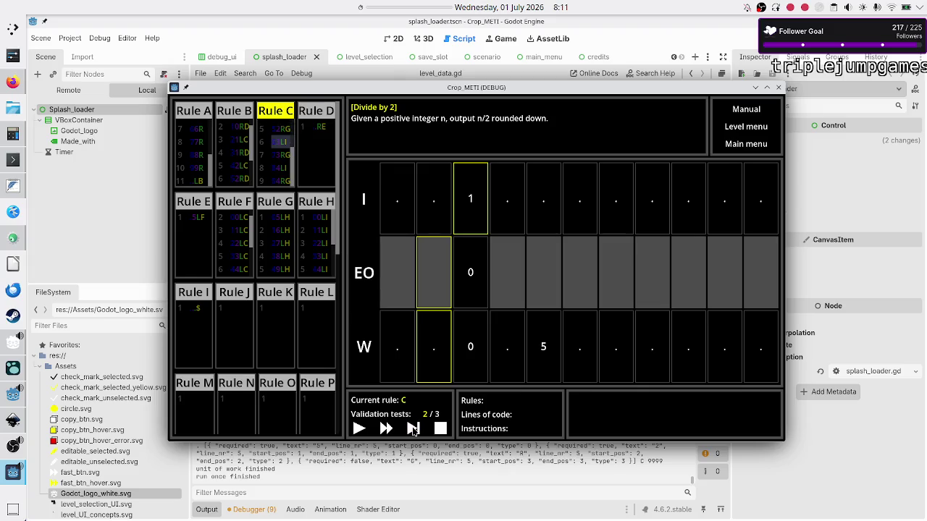
{"action": "left_click", "coordinate": [413, 429]}
{"action": "left_click", "coordinate": [413, 429]}
{"action": "left_click", "coordinate": [413, 429]}
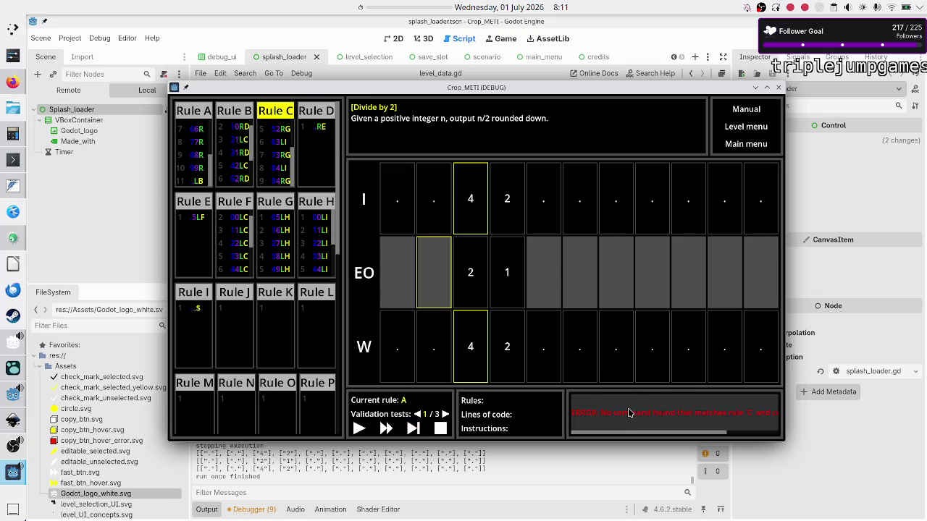
{"action": "scroll", "coordinate": [619, 425], "scroll_direction": "right", "scroll_amount": 3}
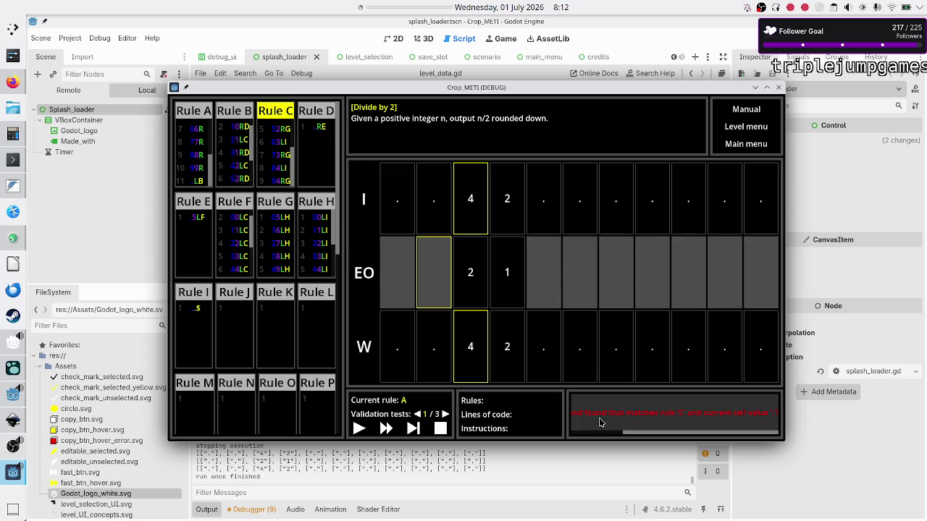
Clear the error and run test 1 to completion so test 2 loads.
{"action": "left_click", "coordinate": [412, 429]}
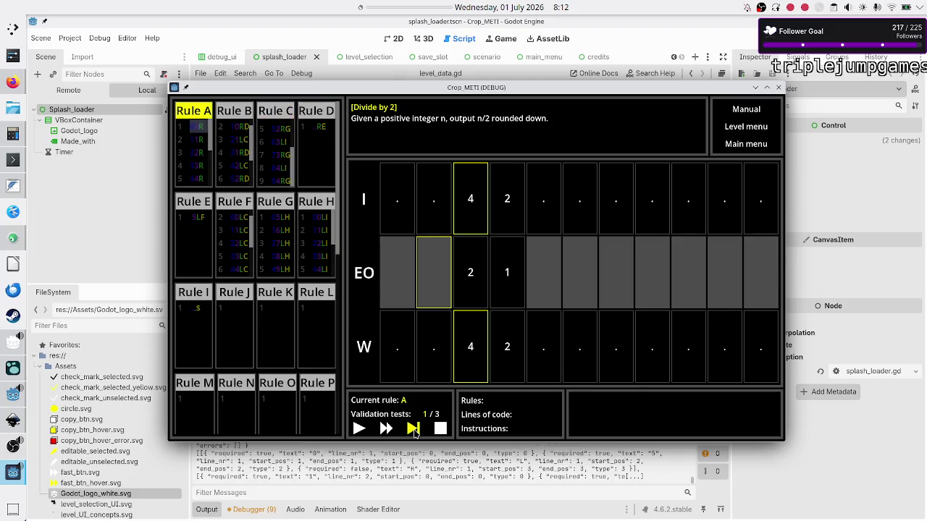
{"action": "left_click", "coordinate": [415, 431]}
{"action": "left_click", "coordinate": [386, 428]}
{"action": "left_click", "coordinate": [413, 429]}
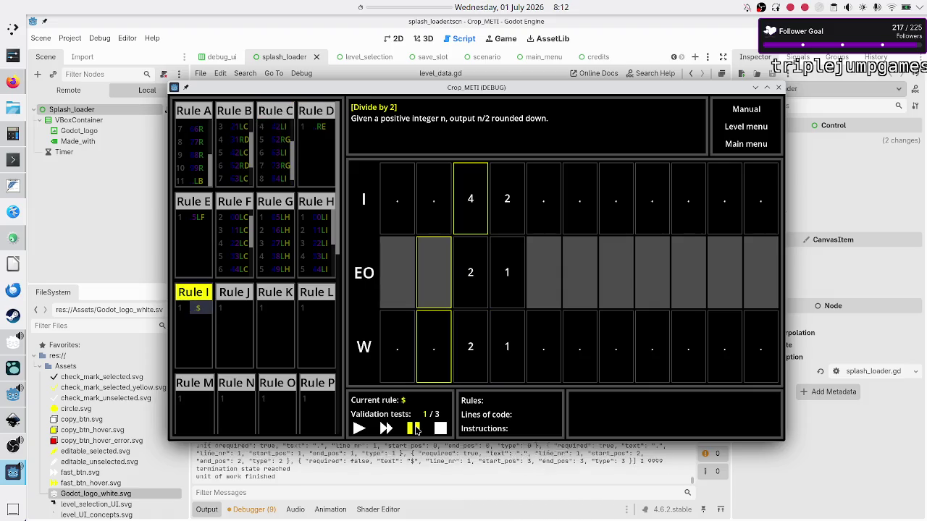
{"action": "left_click", "coordinate": [417, 430]}
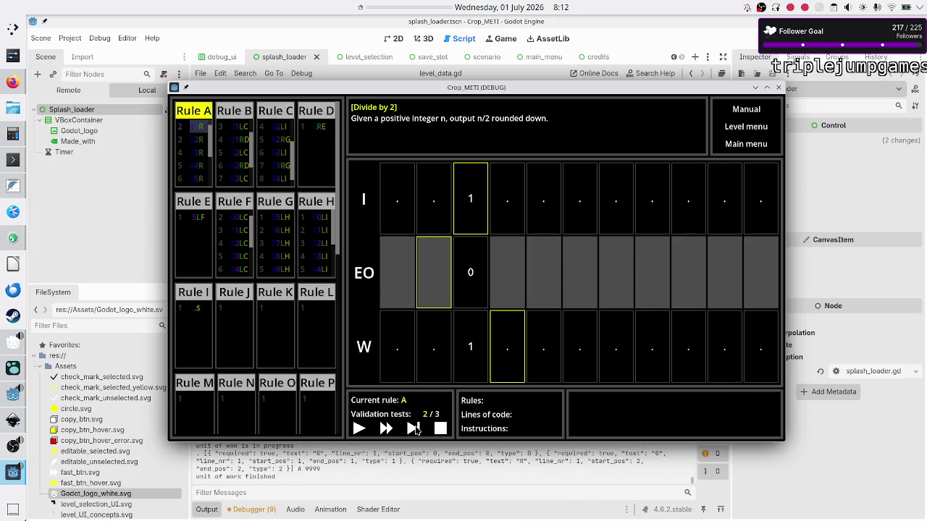
Step test 2 through rules A and B into rule D.
{"action": "left_click", "coordinate": [416, 430]}
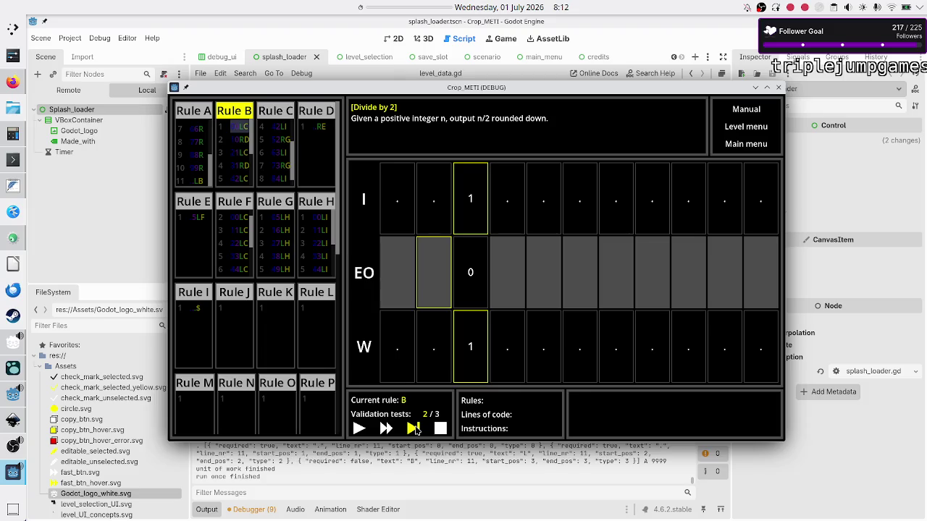
{"action": "left_click", "coordinate": [417, 430]}
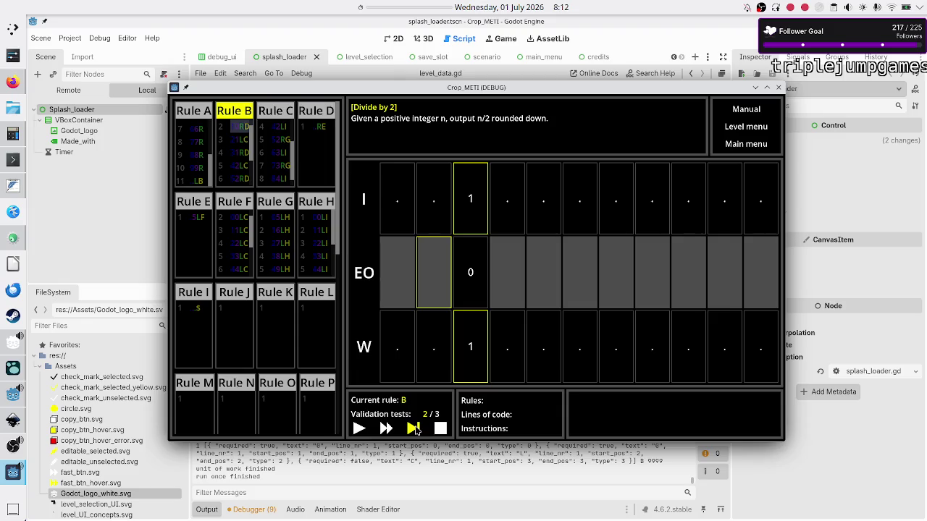
{"action": "left_click", "coordinate": [414, 428]}
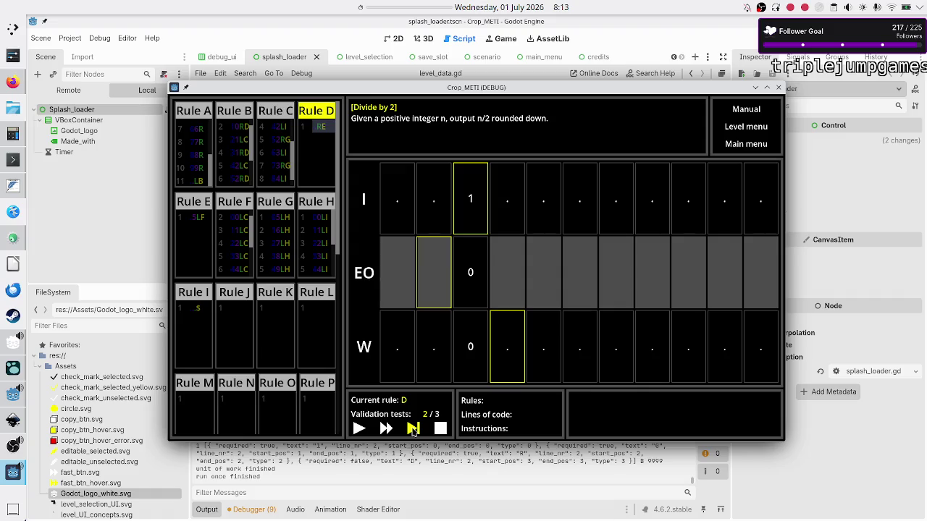
Step test 2 from rule D through E and F, which writes a 5, into rule C.
{"action": "left_click", "coordinate": [413, 429]}
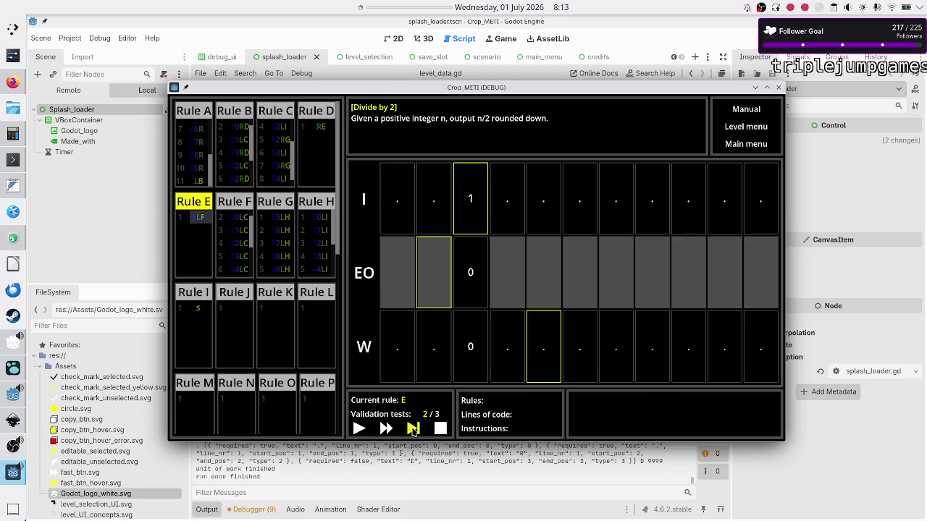
{"action": "left_click", "coordinate": [413, 429]}
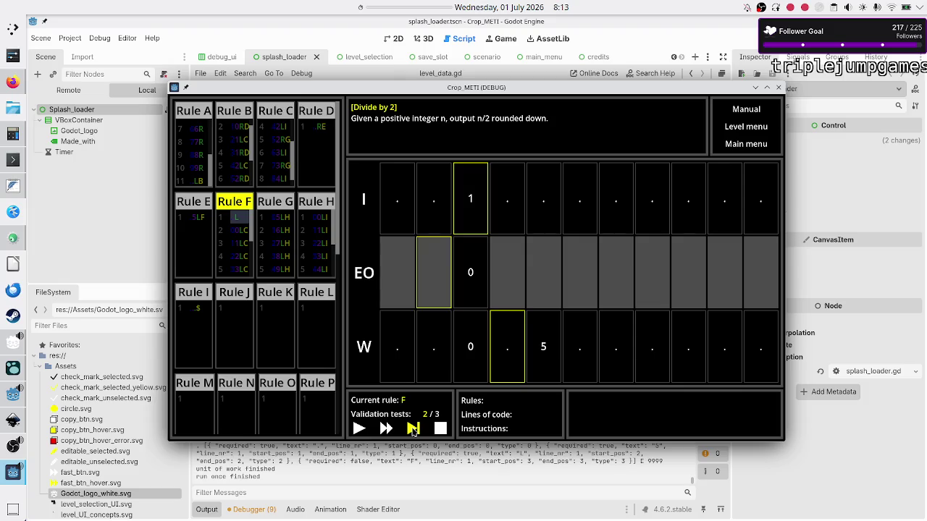
{"action": "left_click", "coordinate": [414, 429]}
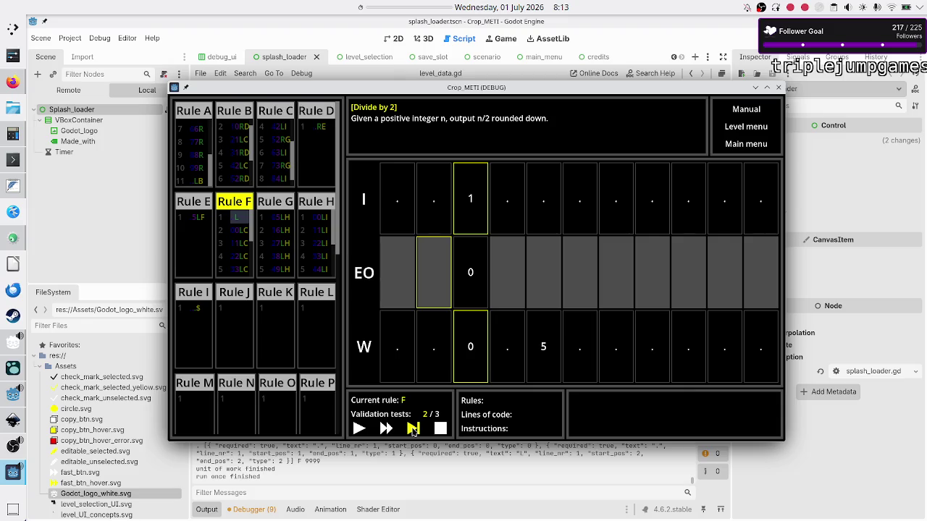
{"action": "left_click", "coordinate": [414, 429]}
{"action": "left_click", "coordinate": [414, 429]}
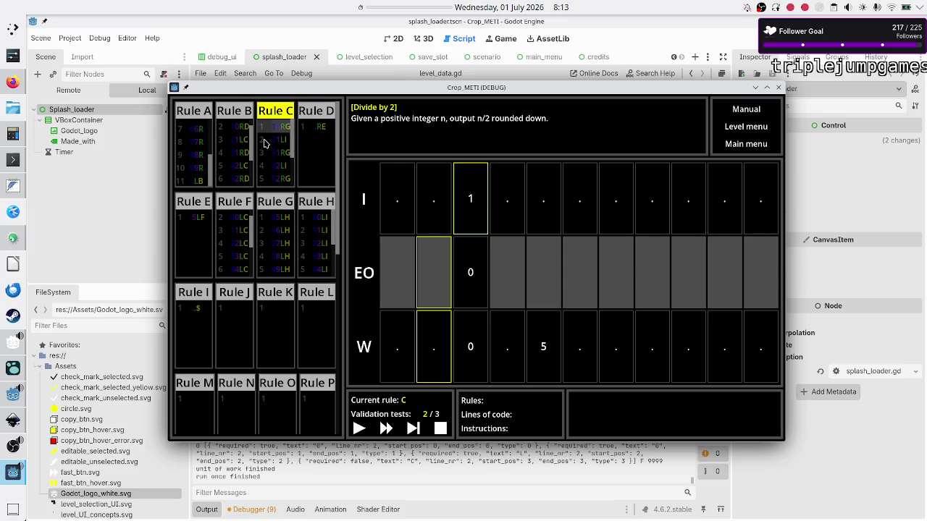
{"action": "scroll", "coordinate": [270, 145], "scroll_direction": "down", "scroll_amount": 5}
{"action": "scroll", "coordinate": [272, 145], "scroll_direction": "up", "scroll_amount": 5}
{"action": "mouse_move", "coordinate": [6, 191]}
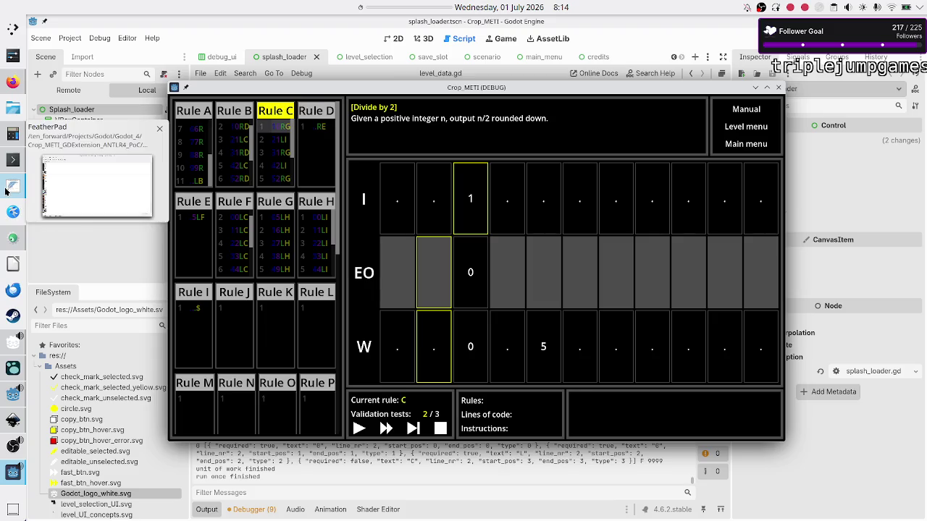
Open save_data.bk with less in Konsole.
{"action": "left_click", "coordinate": [13, 160]}
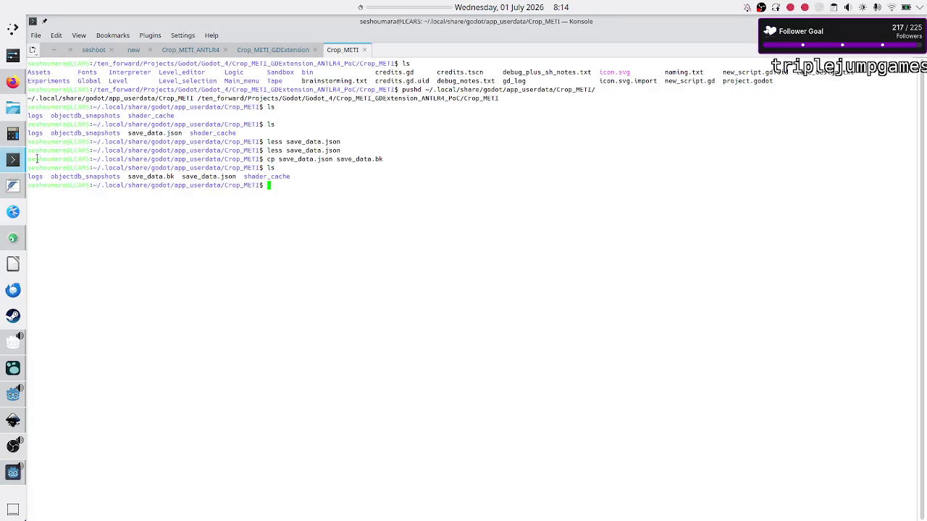
{"action": "type", "text": "kes"}
{"action": "key", "text": "BackSpace"}
{"action": "key", "text": "BackSpace"}
{"action": "key", "text": "BackSpace"}
{"action": "type", "text": "less da"}
{"action": "key", "text": "BackSpace"}
{"action": "key", "text": "BackSpace"}
{"action": "type", "text": "save"}
{"action": "key", "text": "Tab"}
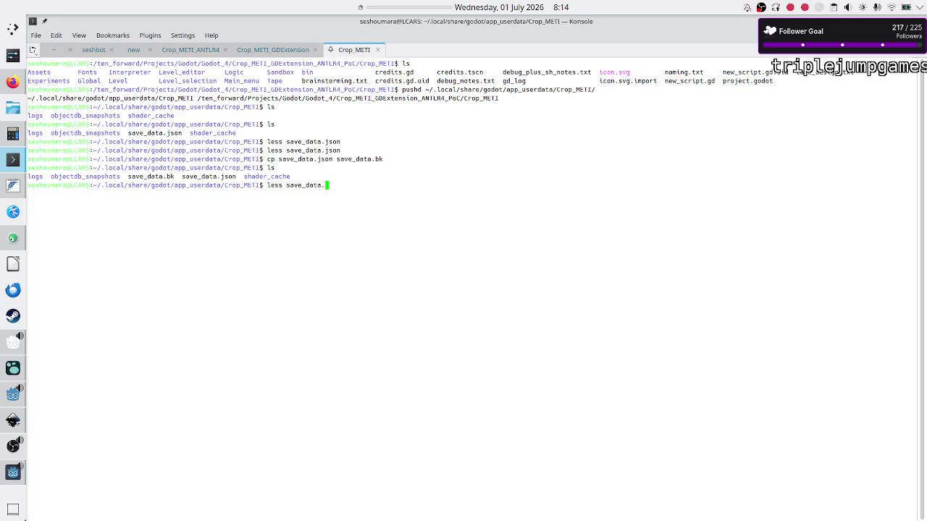
{"action": "type", "text": "bk"}
{"action": "key", "text": "Return"}
Show the whole file and select the Cut in half level's saved rule C code string.
{"action": "key", "text": "g"}
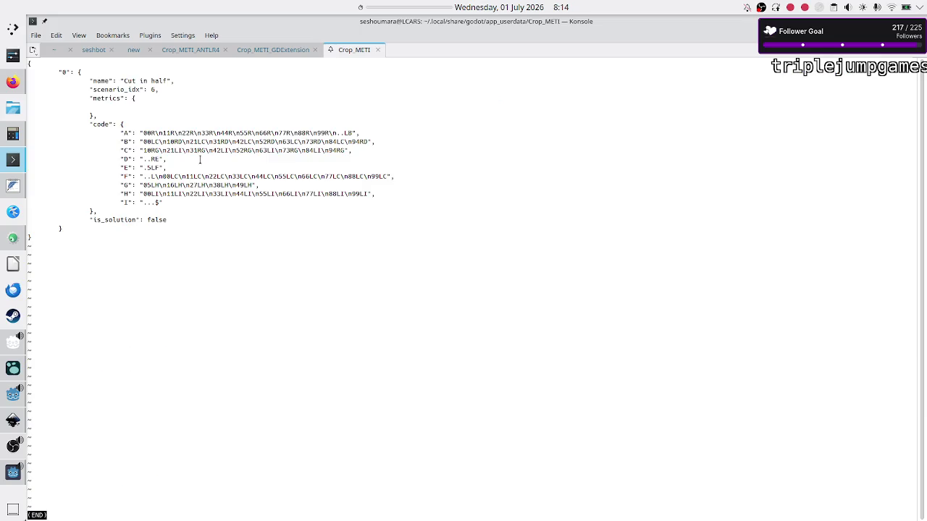
{"action": "left_click_drag", "start_coordinate": [142, 150], "coordinate": [345, 150]}
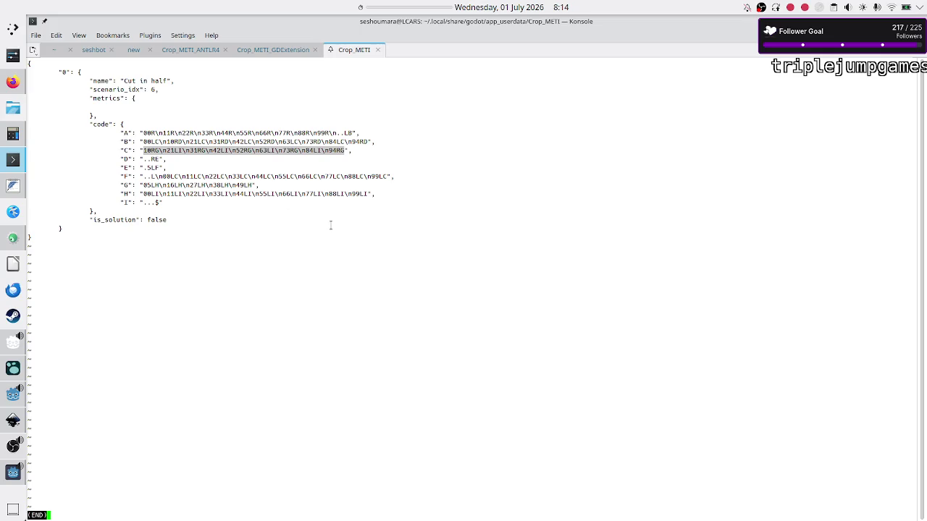
{"action": "key", "text": "alt+Tab"}
Select lines 260–268 (10RH through 94RH) under D: in puzzle_design.txt in FeatherPad.
{"action": "mouse_move", "coordinate": [10, 191]}
{"action": "left_click", "coordinate": [16, 186]}
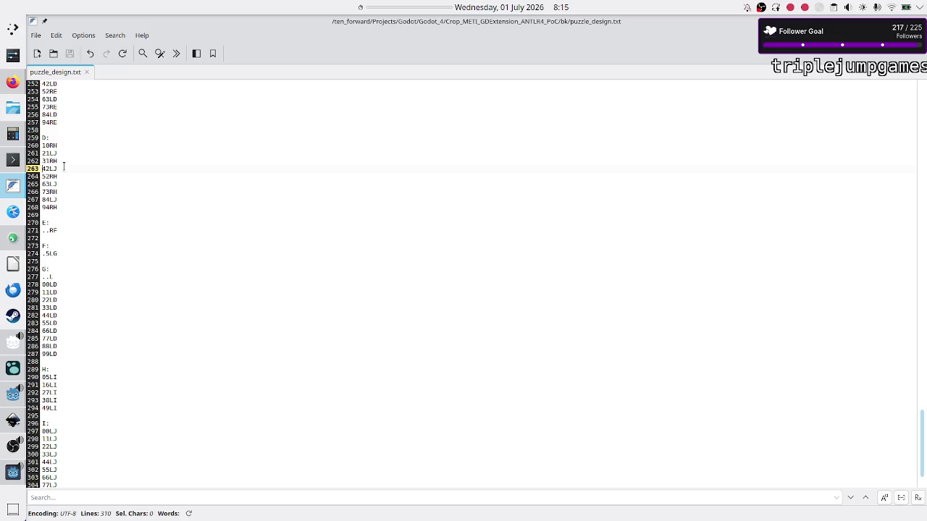
{"action": "mouse_move", "coordinate": [42, 146]}
{"action": "left_mouse_down"}
{"action": "mouse_move", "coordinate": [68, 153]}
{"action": "mouse_move", "coordinate": [62, 207]}
{"action": "left_mouse_up"}
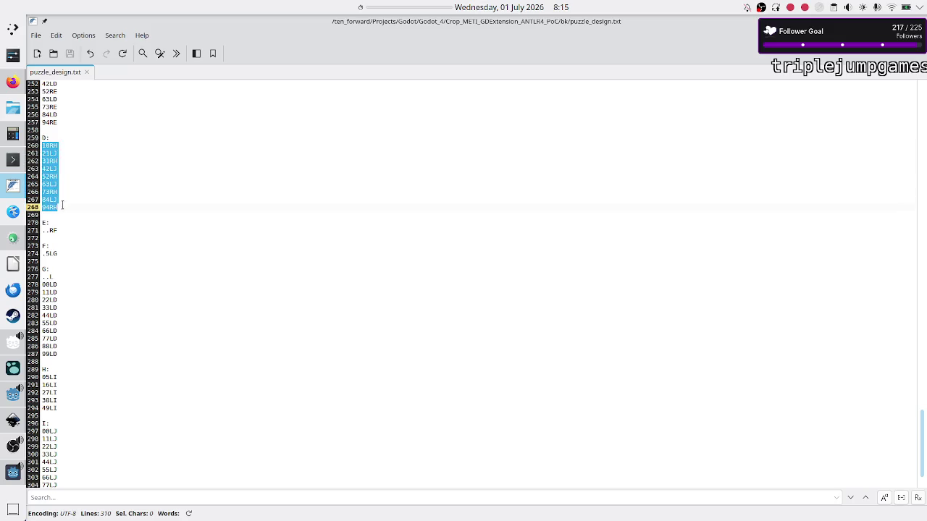
{"action": "scroll", "coordinate": [92, 146], "scroll_direction": "up", "scroll_amount": 7}
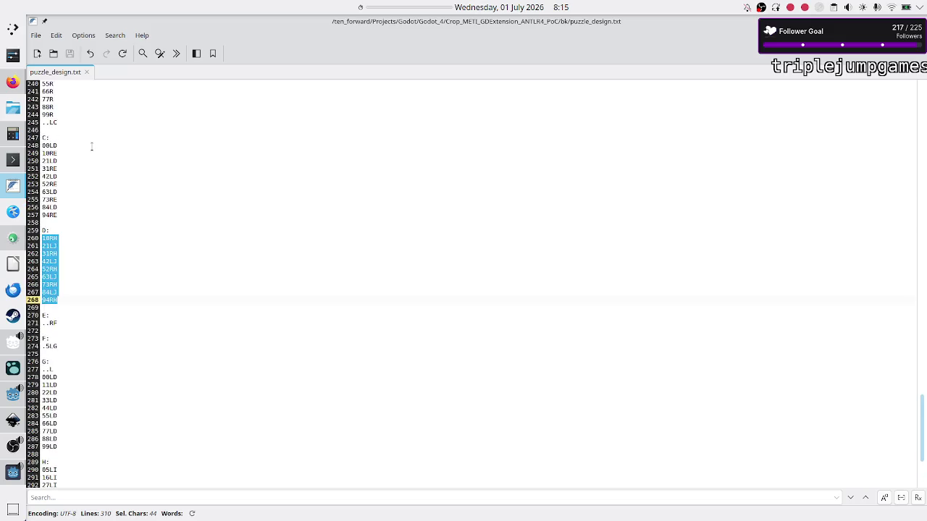
{"action": "scroll", "coordinate": [92, 146], "scroll_direction": "down", "scroll_amount": 3}
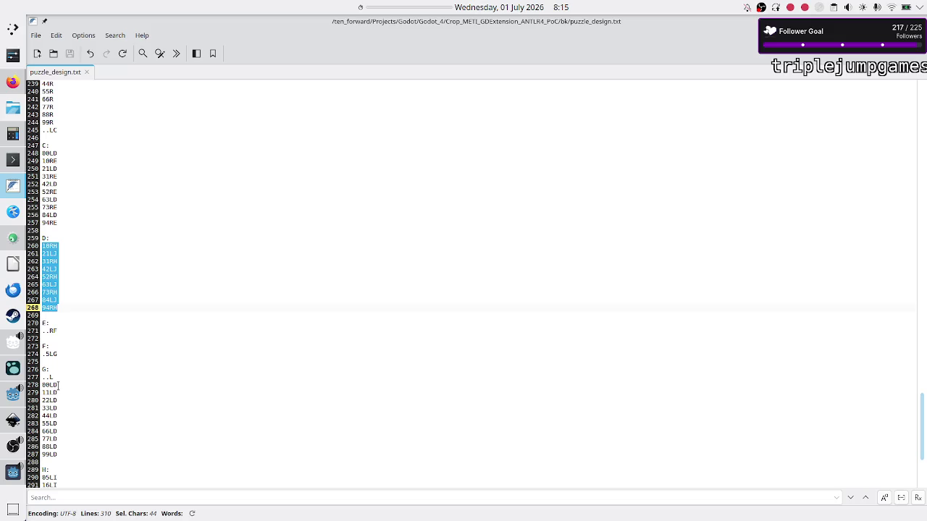
{"action": "scroll", "coordinate": [86, 306], "scroll_direction": "up", "scroll_amount": 1}
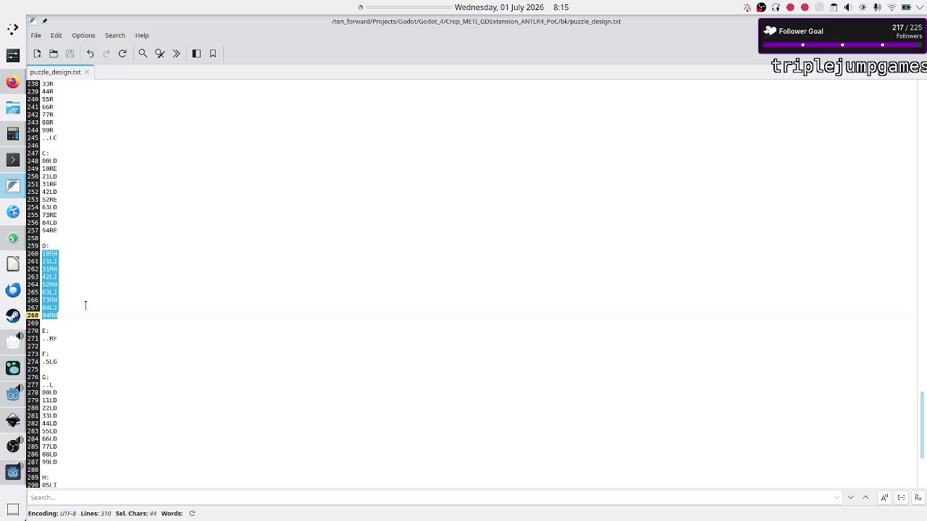
{"action": "left_click", "coordinate": [59, 316]}
{"action": "left_click_drag", "start_coordinate": [59, 315], "coordinate": [42, 255]}
{"action": "left_click", "coordinate": [13, 472]}
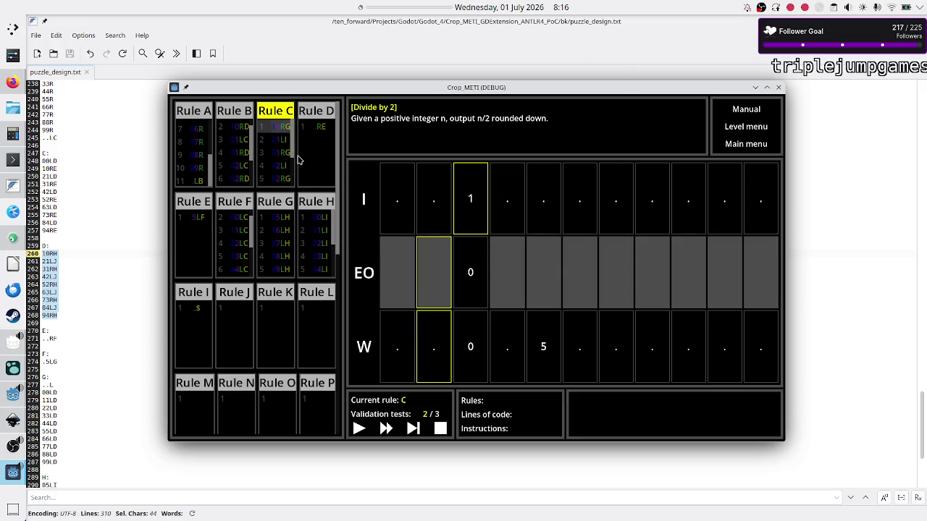
Restart the validation run and append a new last line .$ to Rule C.
{"action": "left_click", "coordinate": [447, 432]}
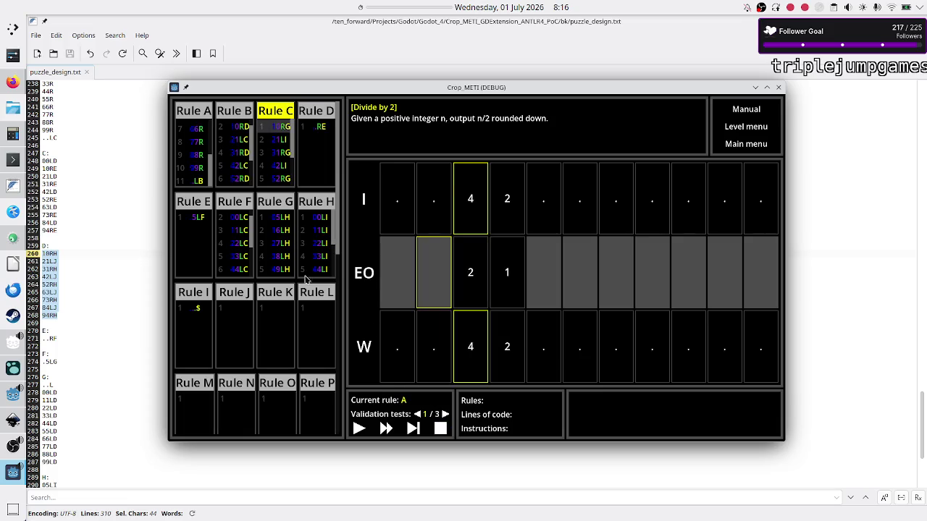
{"action": "left_click", "coordinate": [281, 151]}
{"action": "type", "text": "4RG"}
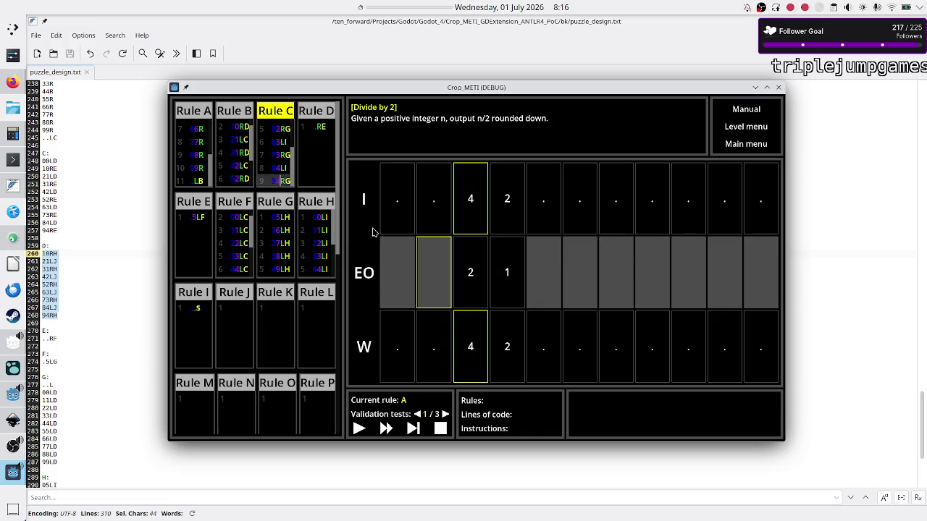
{"action": "key", "text": "Return"}
{"action": "type", "text": ".$"}
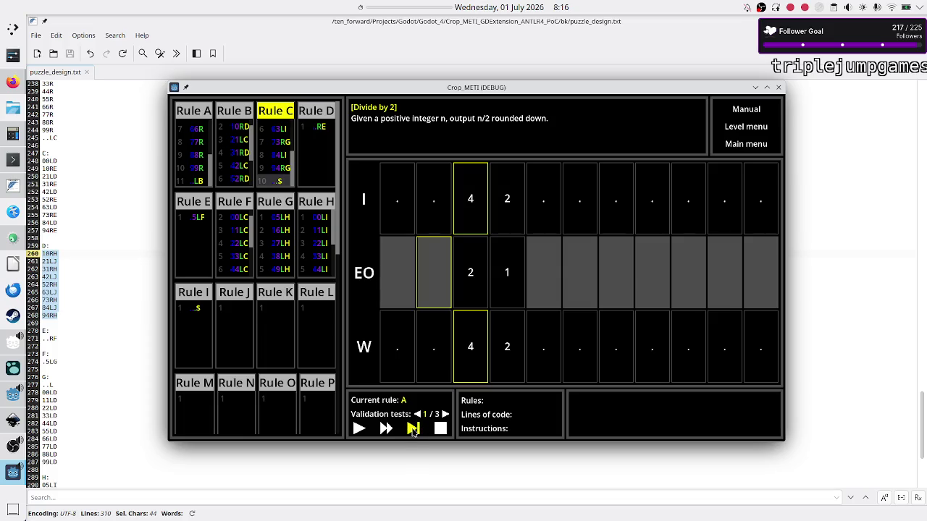
Run the program through test 1, then step test 2 from Rule F into Rule C.
{"action": "left_click", "coordinate": [360, 429]}
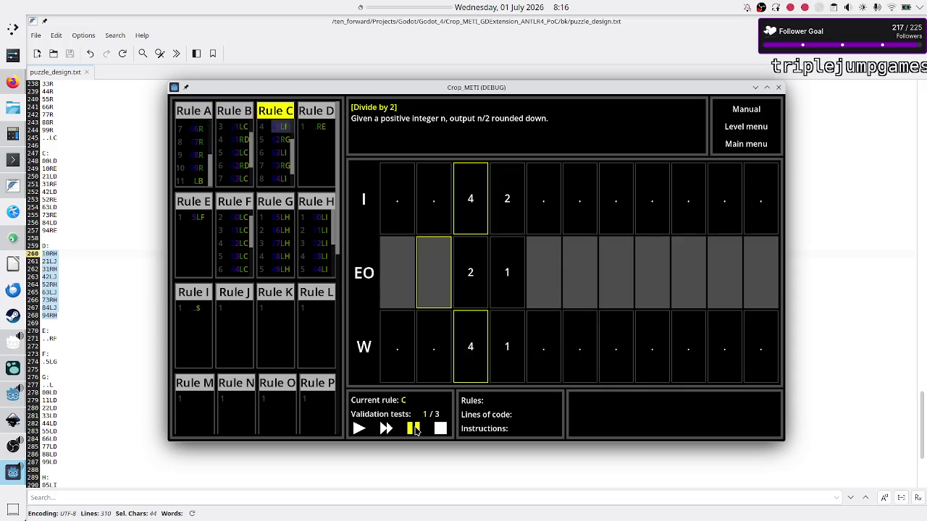
{"action": "left_click", "coordinate": [416, 431]}
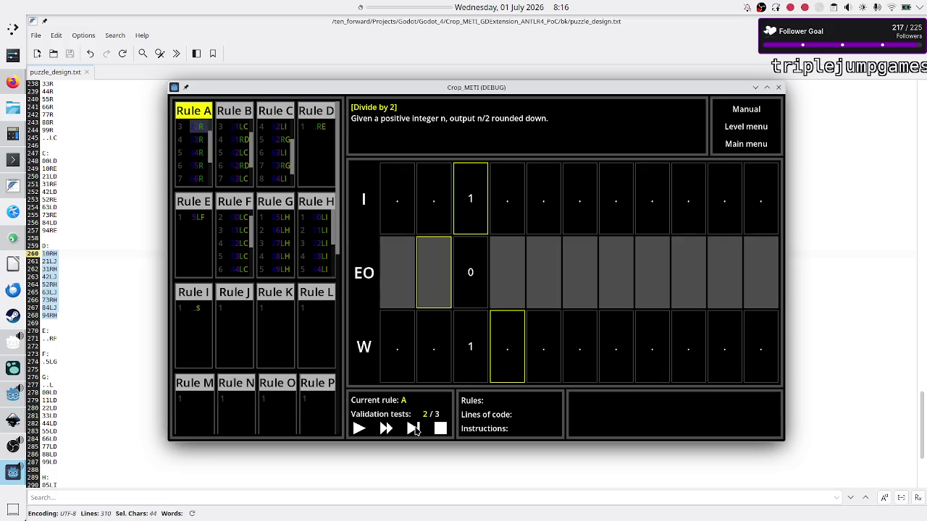
{"action": "left_click", "coordinate": [416, 430]}
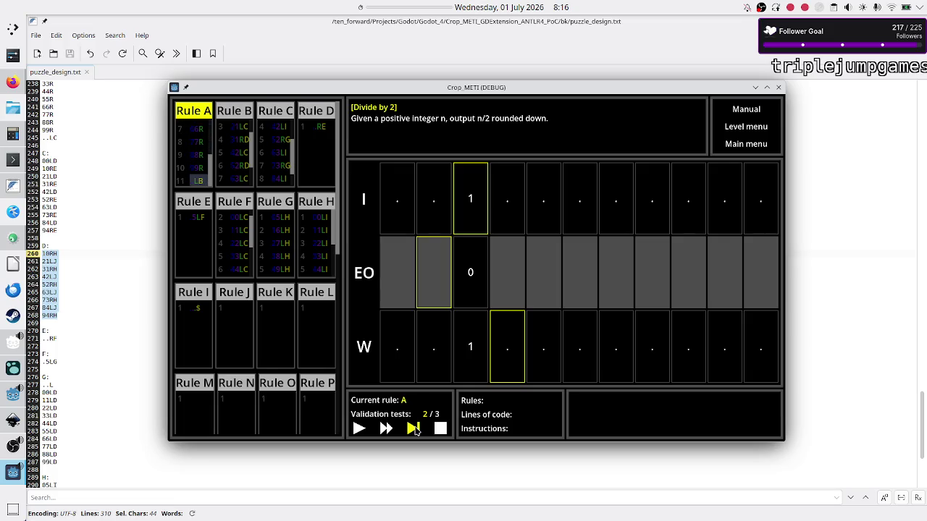
{"action": "left_click", "coordinate": [416, 430]}
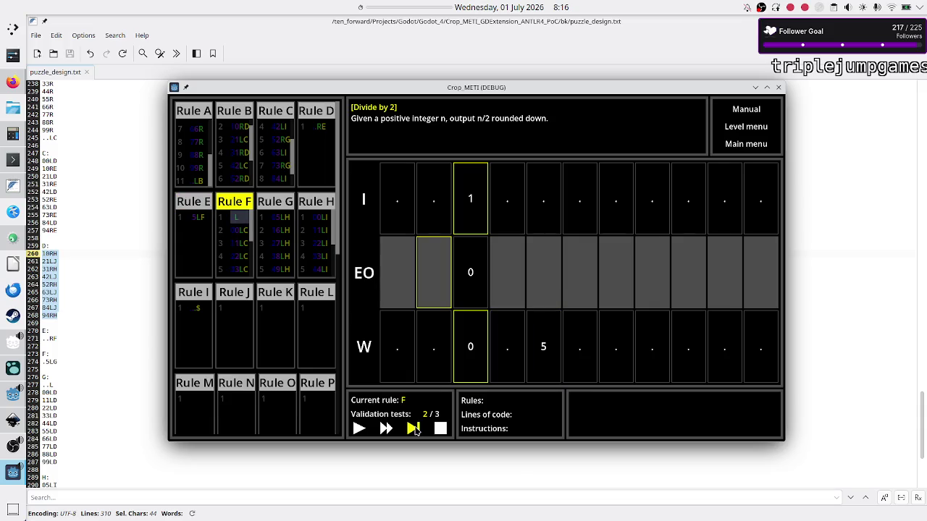
{"action": "left_click", "coordinate": [415, 430]}
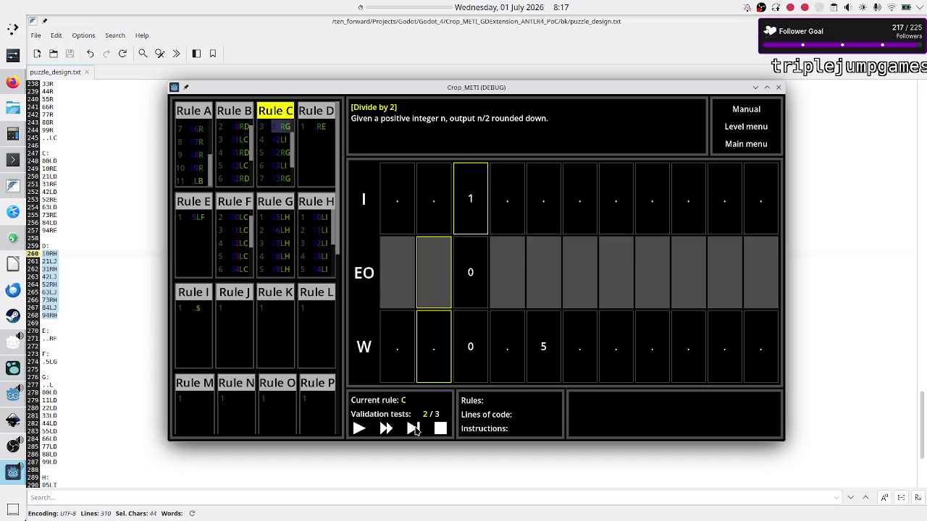
{"action": "left_click", "coordinate": [416, 430]}
Step test 2 to its halt, then load test 3 (input 98541, expecting 49270) and start it.
{"action": "left_click", "coordinate": [416, 431]}
{"action": "left_click", "coordinate": [416, 430]}
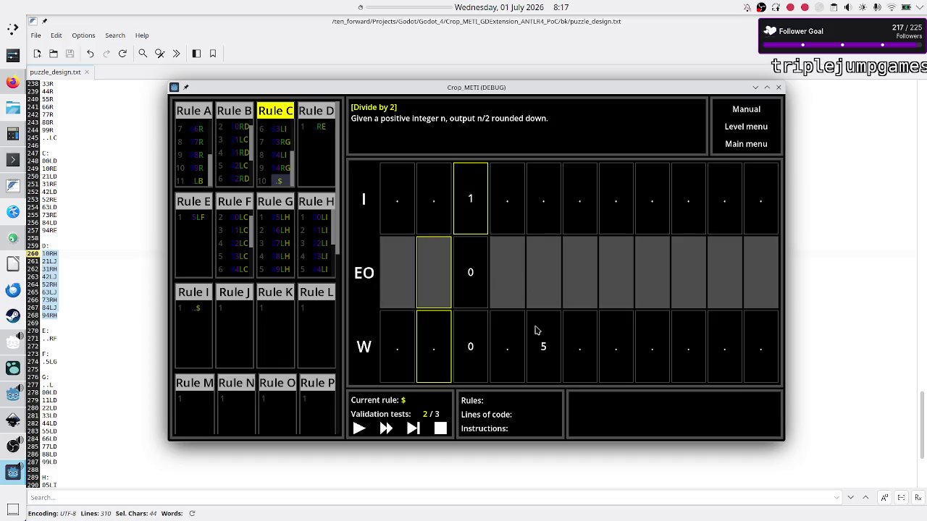
{"action": "left_click", "coordinate": [414, 429]}
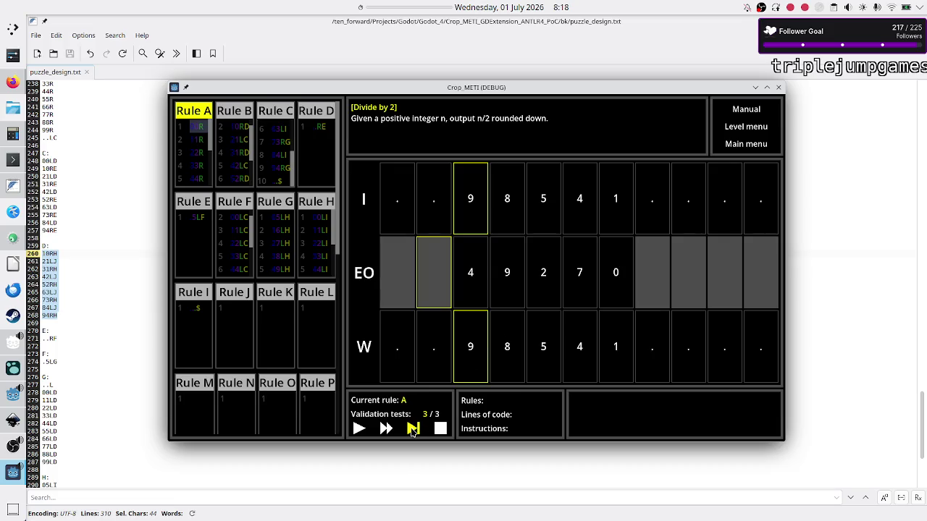
{"action": "left_click", "coordinate": [359, 429]}
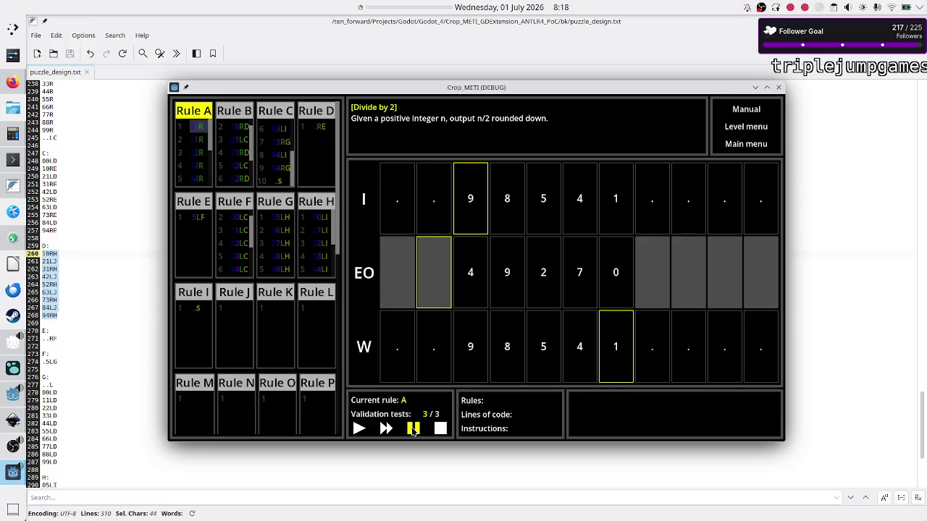
Pause test 3 and step it through rules A and B into rule D.
{"action": "left_click", "coordinate": [413, 429]}
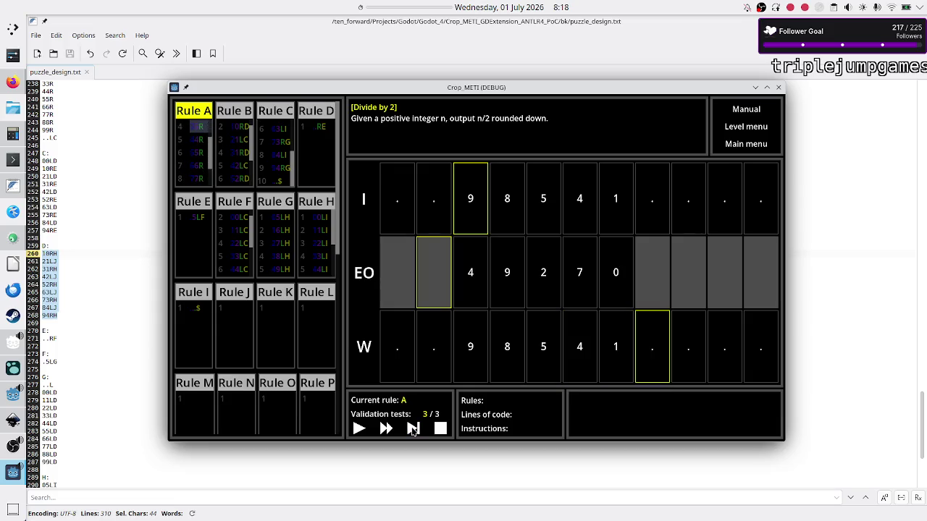
{"action": "left_click", "coordinate": [413, 429]}
{"action": "left_click", "coordinate": [413, 429]}
{"action": "left_click", "coordinate": [412, 429]}
{"action": "left_click", "coordinate": [413, 428]}
{"action": "left_click", "coordinate": [413, 428]}
{"action": "left_click", "coordinate": [413, 429]}
{"action": "left_click", "coordinate": [413, 428]}
{"action": "left_click", "coordinate": [412, 429]}
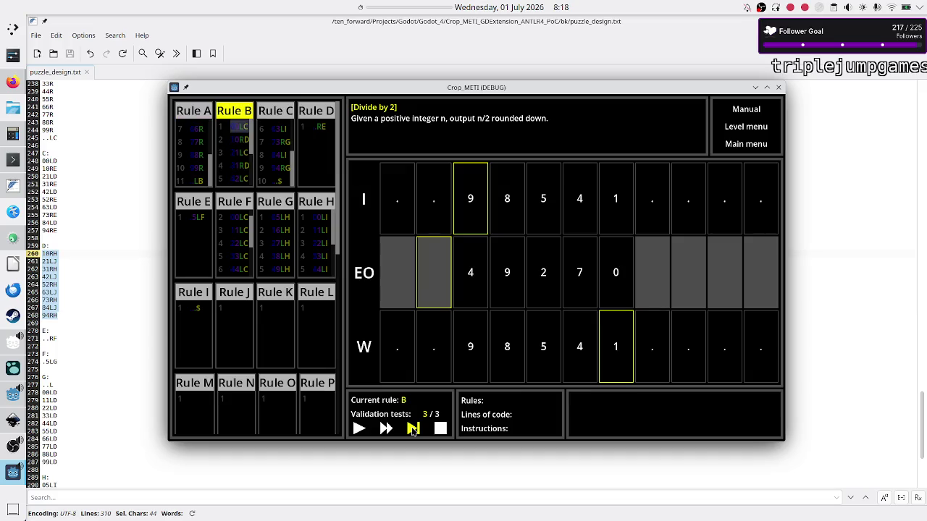
{"action": "left_click", "coordinate": [413, 429]}
{"action": "left_click", "coordinate": [413, 429]}
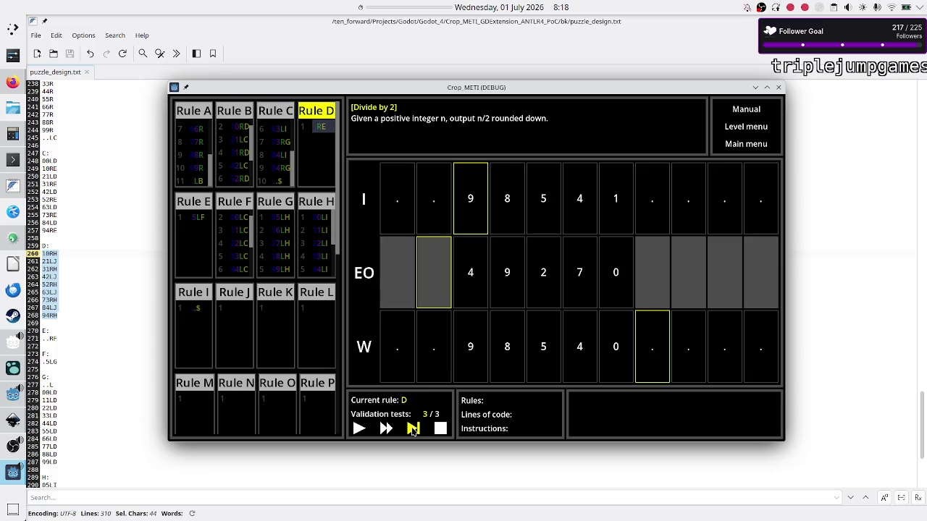
Step on through rules E, F and C into rule I until the no-matching-command error appears.
{"action": "left_click", "coordinate": [413, 428]}
{"action": "left_click", "coordinate": [413, 428]}
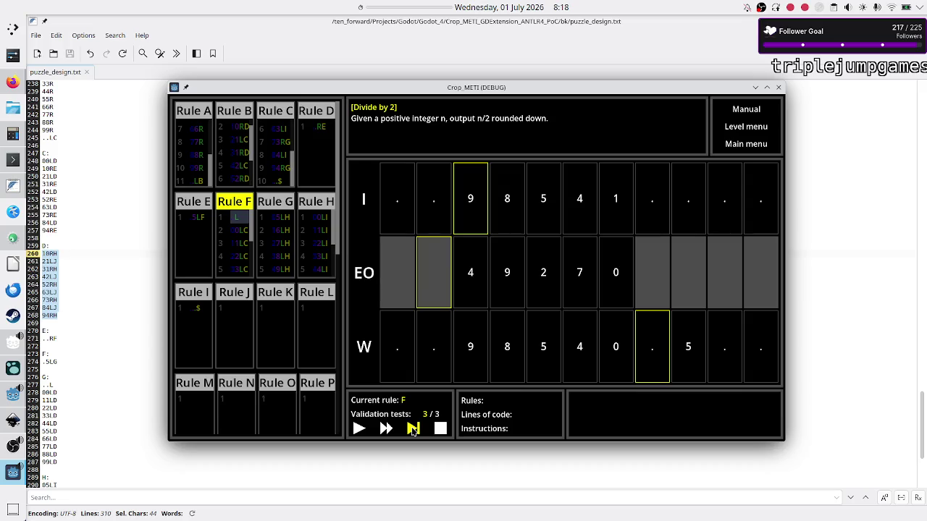
{"action": "left_click", "coordinate": [413, 428]}
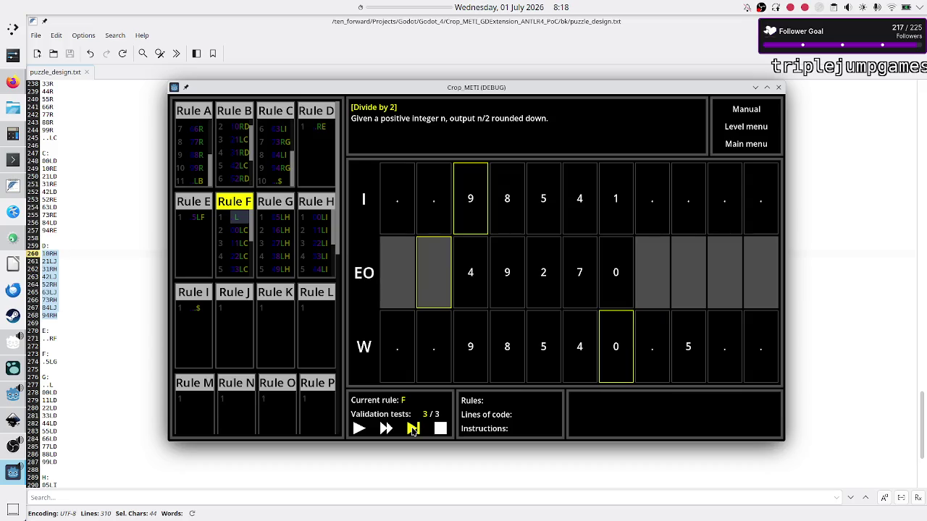
{"action": "left_click", "coordinate": [413, 428]}
{"action": "left_click", "coordinate": [413, 429]}
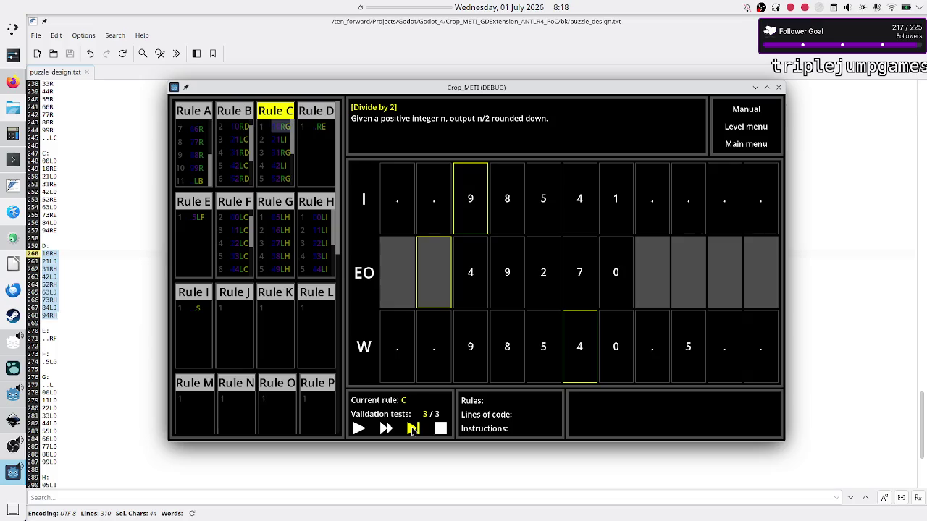
{"action": "left_click", "coordinate": [413, 429]}
{"action": "left_click", "coordinate": [412, 429]}
{"action": "left_click", "coordinate": [413, 429]}
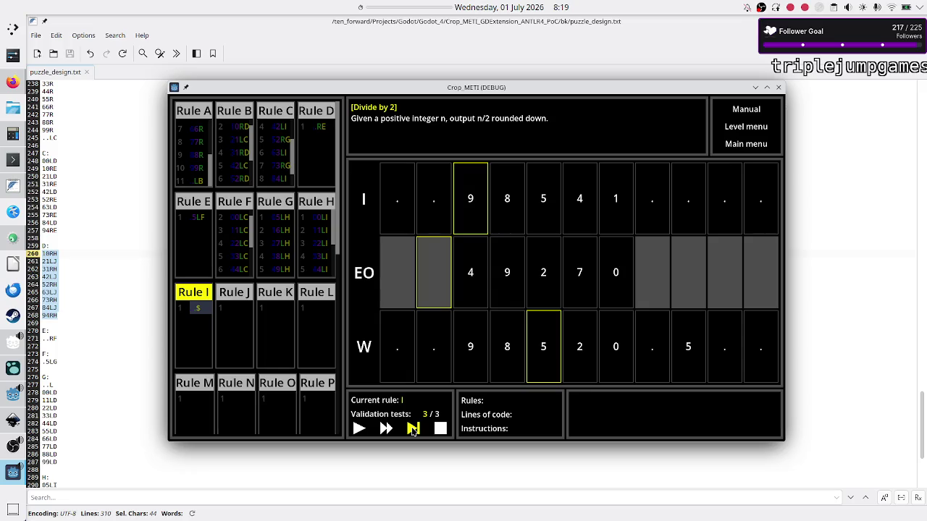
{"action": "left_click", "coordinate": [413, 430]}
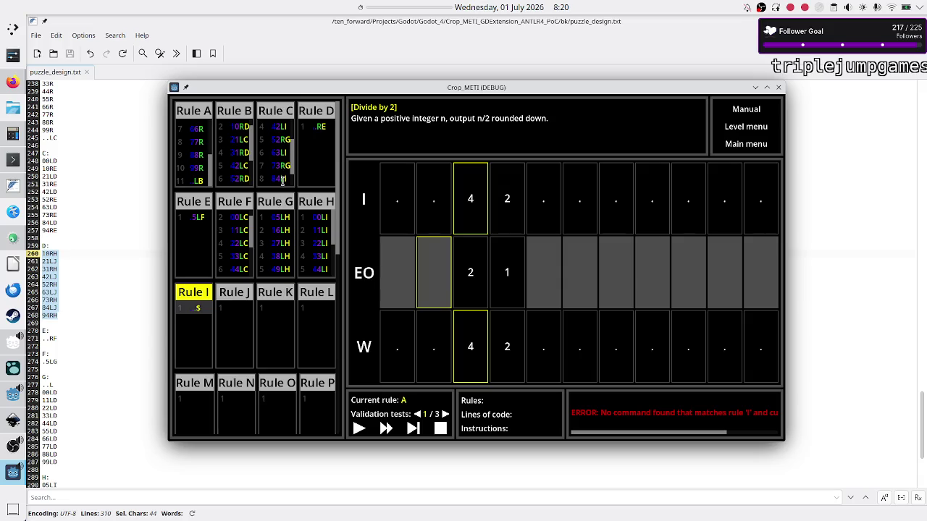
{"action": "scroll", "coordinate": [280, 148], "scroll_direction": "up", "scroll_amount": 2}
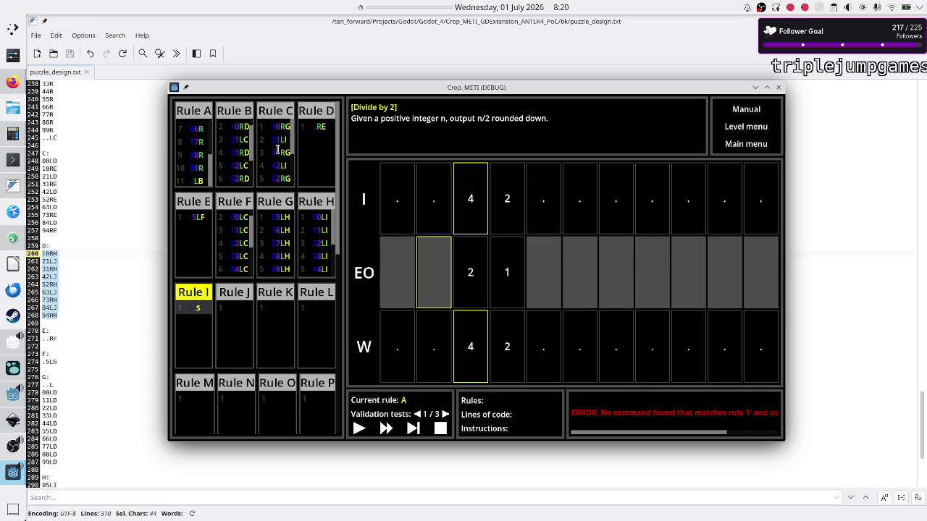
{"action": "left_click", "coordinate": [275, 166]}
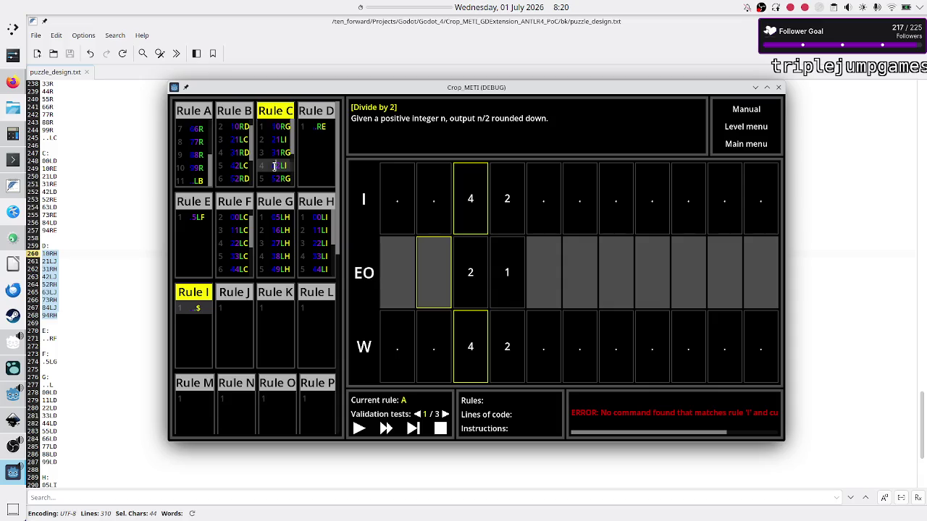
{"action": "scroll", "coordinate": [292, 167], "scroll_direction": "down", "scroll_amount": 3}
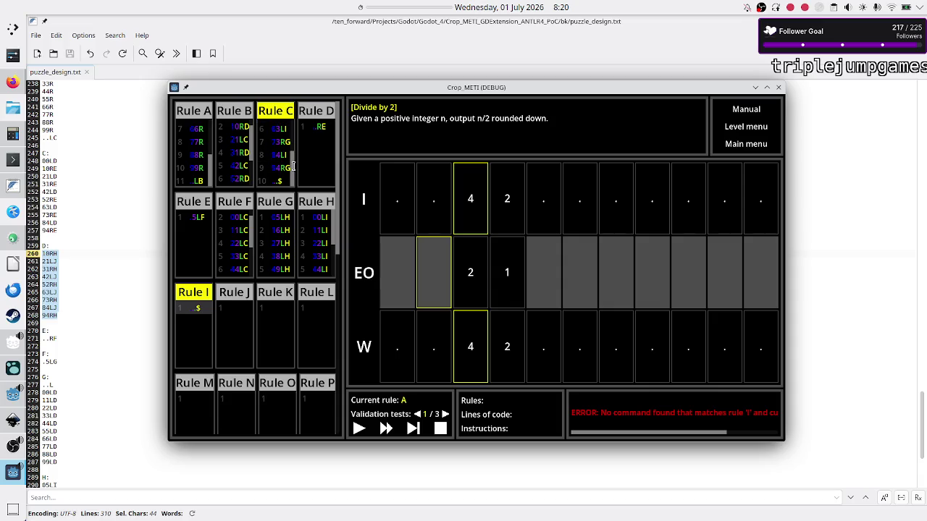
{"action": "scroll", "coordinate": [280, 150], "scroll_direction": "up", "scroll_amount": 3}
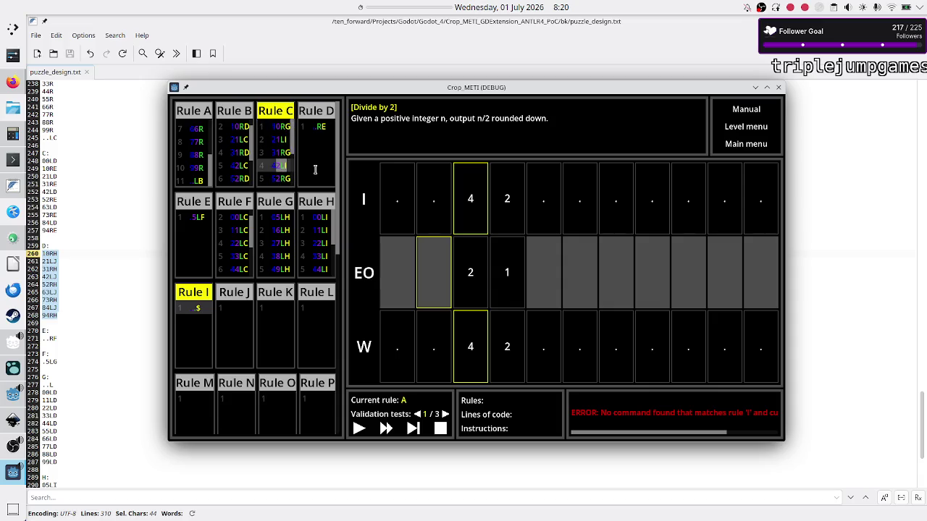
{"action": "left_click", "coordinate": [207, 323]}
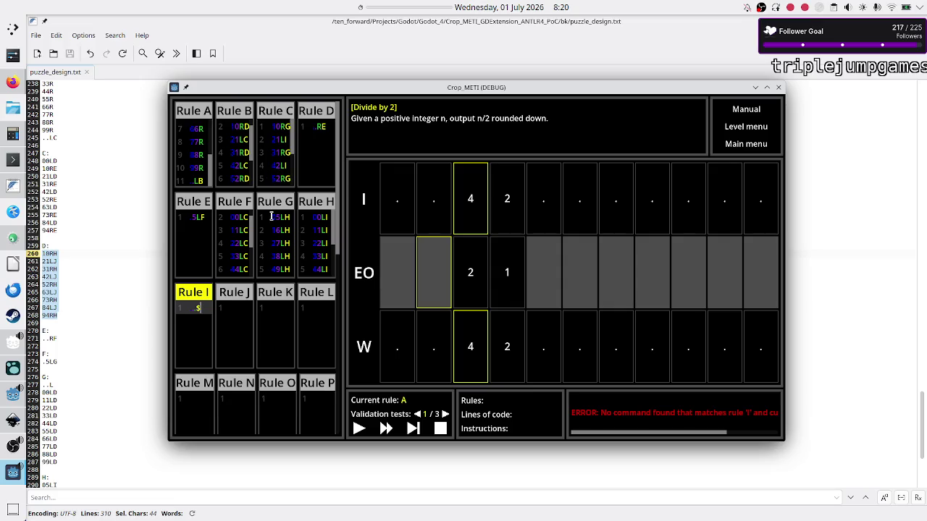
Delete all code from rules A, B, C, D and E.
{"action": "left_click", "coordinate": [205, 164]}
{"action": "key", "text": "ctrl+a"}
{"action": "key", "text": "Delete"}
{"action": "left_click", "coordinate": [246, 153]}
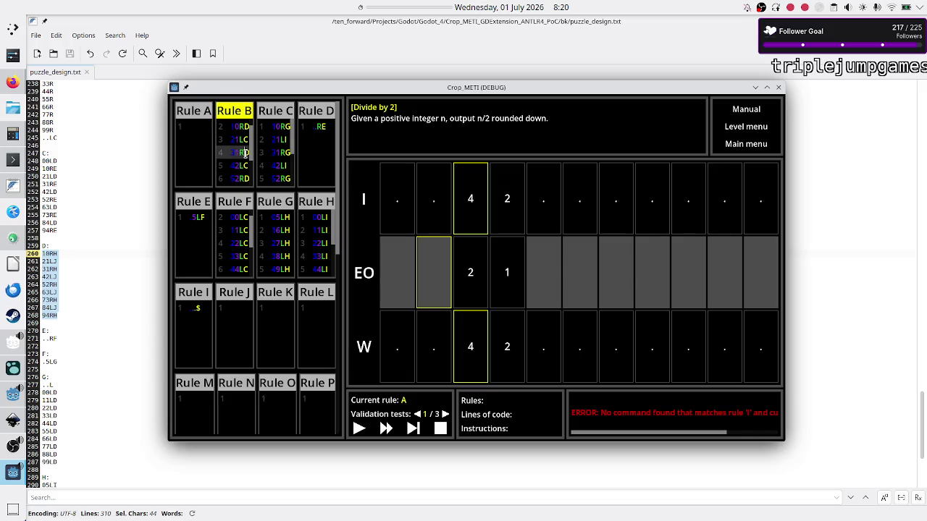
{"action": "key", "text": "ctrl+a"}
{"action": "key", "text": "Delete"}
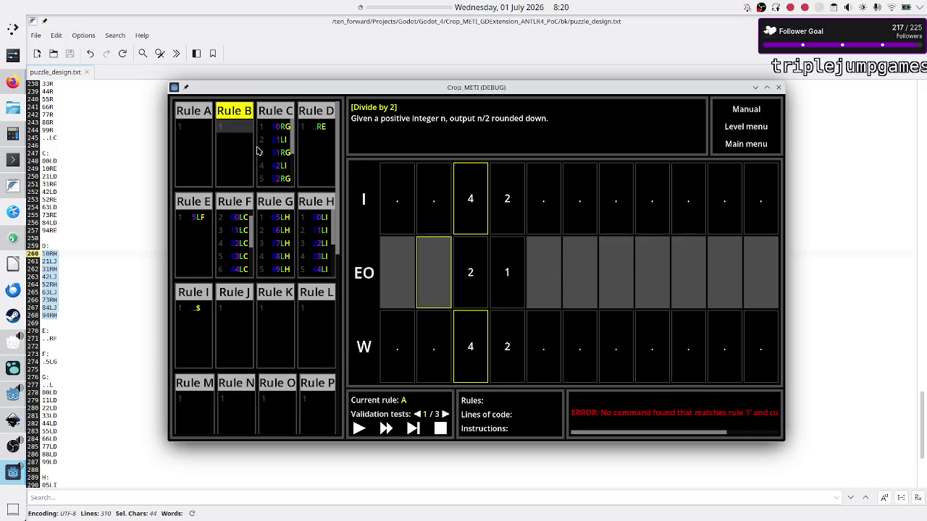
{"action": "left_click", "coordinate": [284, 152]}
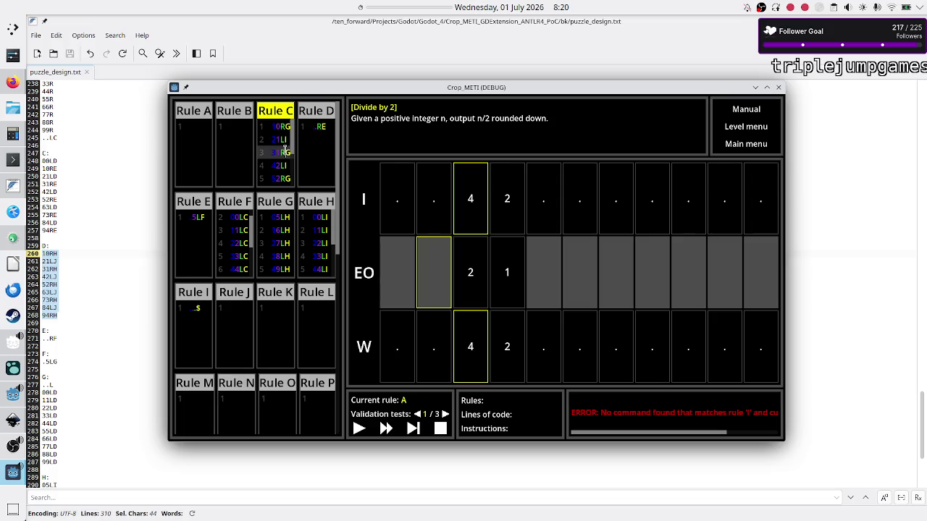
{"action": "key", "text": "ctrl+a"}
{"action": "key", "text": "Delete"}
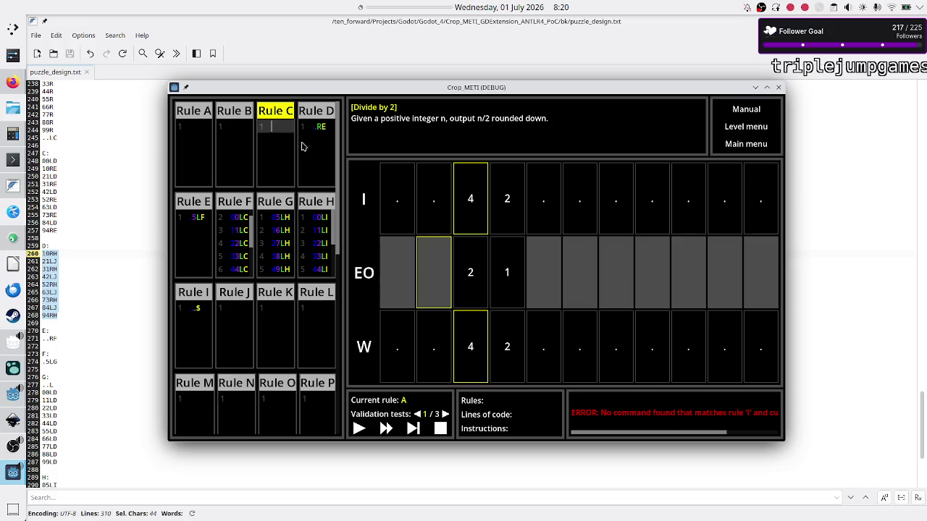
{"action": "left_click", "coordinate": [323, 134]}
{"action": "key", "text": "ctrl+a"}
{"action": "key", "text": "Delete"}
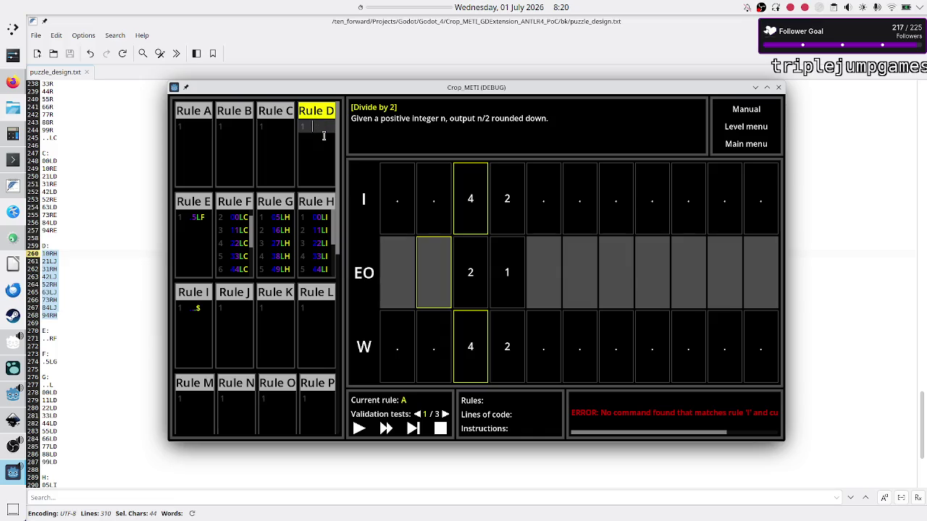
{"action": "left_click", "coordinate": [196, 255]}
{"action": "key", "text": "ctrl+a"}
{"action": "key", "text": "Delete"}
Delete all code from rules F, G, H and I, then close the Crop_METI window.
{"action": "left_click", "coordinate": [233, 249]}
{"action": "key", "text": "ctrl+a"}
{"action": "key", "text": "Delete"}
{"action": "left_click", "coordinate": [275, 248]}
{"action": "key", "text": "ctrl+a"}
{"action": "key", "text": "Delete"}
{"action": "left_click", "coordinate": [313, 248]}
{"action": "key", "text": "ctrl+a"}
{"action": "key", "text": "Delete"}
{"action": "left_click", "coordinate": [201, 318]}
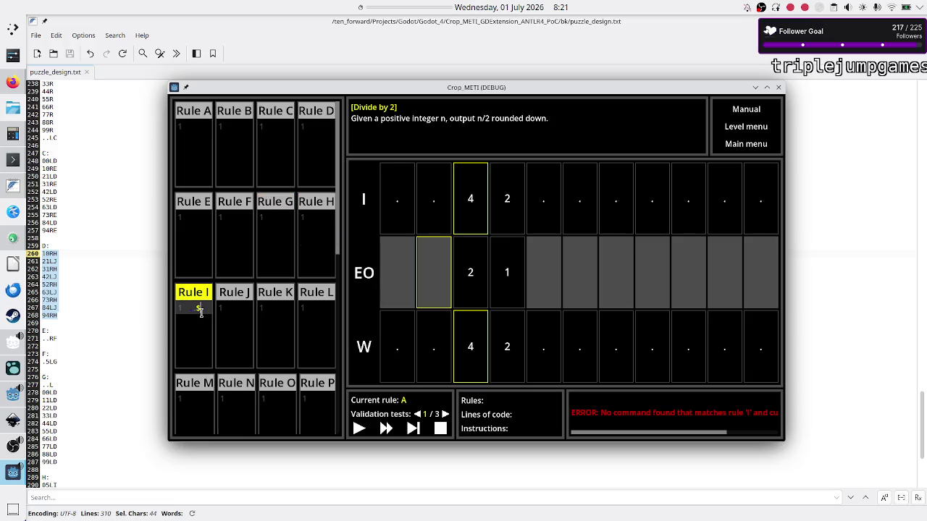
{"action": "key", "text": "ctrl+a"}
{"action": "key", "text": "Delete"}
{"action": "left_click", "coordinate": [206, 156]}
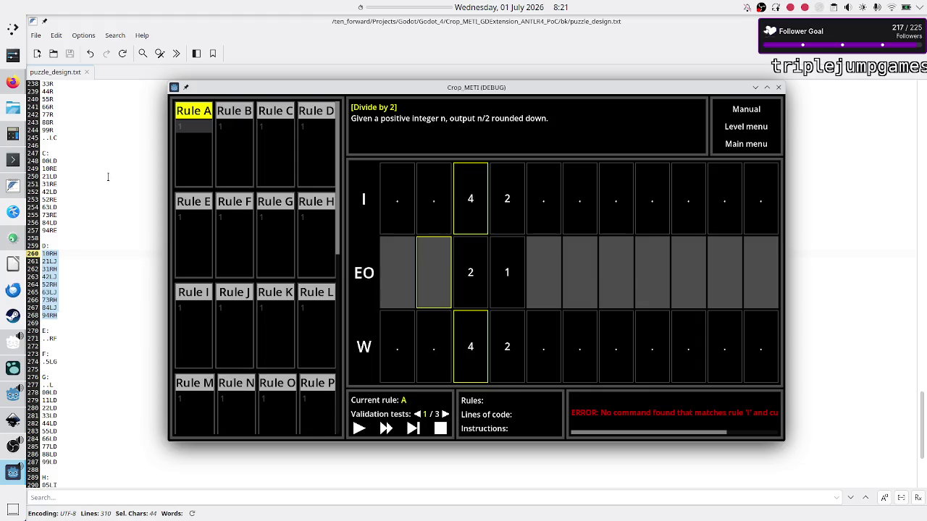
{"action": "left_click", "coordinate": [12, 188]}
Start a digit trace below rule J at the end of puzzle_design.txt: lines 42, 41, 40, 1.
{"action": "left_click", "coordinate": [139, 295]}
{"action": "scroll", "coordinate": [167, 289], "scroll_direction": "down", "scroll_amount": 7}
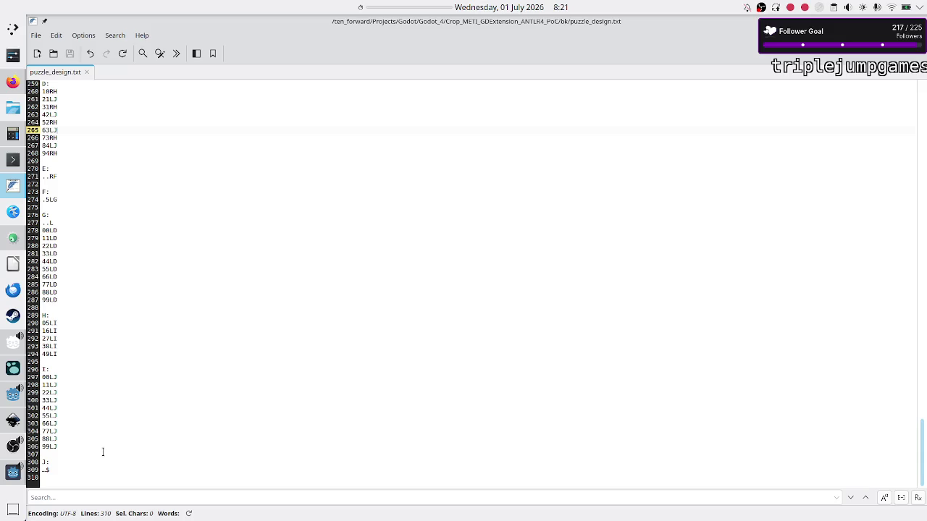
{"action": "left_click", "coordinate": [86, 476]}
{"action": "key", "text": "Return"}
{"action": "key", "text": "Return"}
{"action": "key", "text": "Return"}
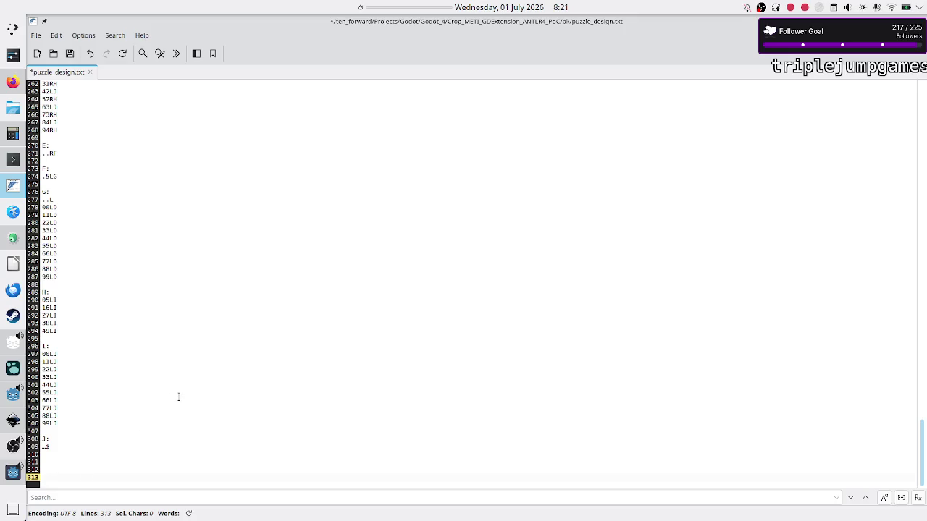
{"action": "type", "text": "42"}
{"action": "key", "text": "Return"}
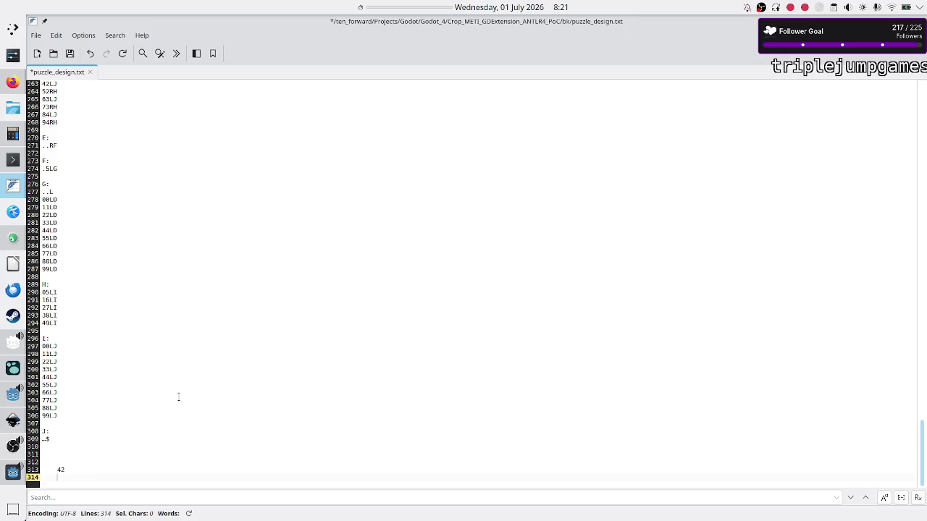
{"action": "type", "text": "41"}
{"action": "key", "text": "Return"}
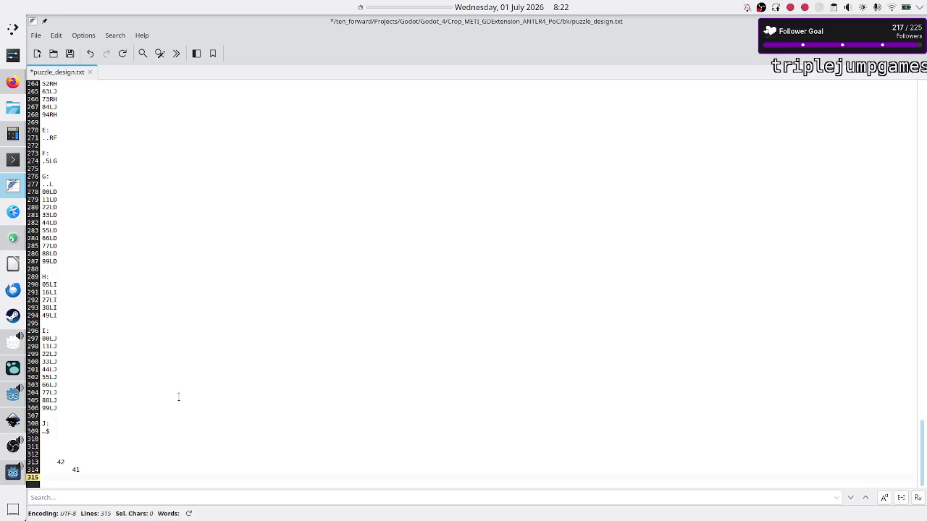
{"action": "type", "text": "40"}
{"action": "key", "text": "Return"}
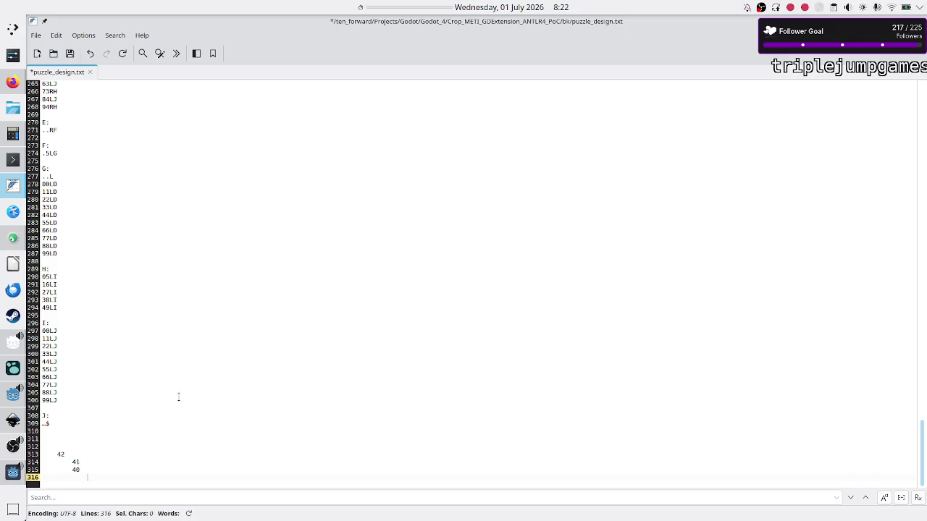
{"action": "type", "text": "1"}
{"action": "key", "text": "Up"}
{"action": "key", "text": "Up"}
{"action": "key", "text": "Up"}
{"action": "type", "text": "0"}
{"action": "key", "text": "Down"}
{"action": "key", "text": "Down"}
{"action": "key", "text": "Down"}
{"action": "key", "text": "Return"}
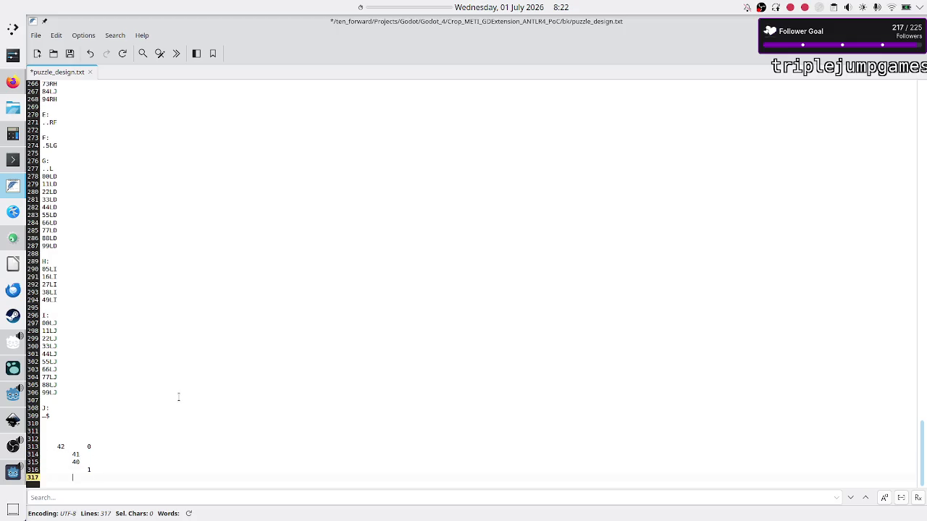
Undo and redo recent edits, then extend the trace with lines 39 and 38.
{"action": "left_click", "coordinate": [178, 397]}
{"action": "key", "text": "ctrl+z"}
{"action": "key", "text": "ctrl+z"}
{"action": "key", "text": "ctrl+z"}
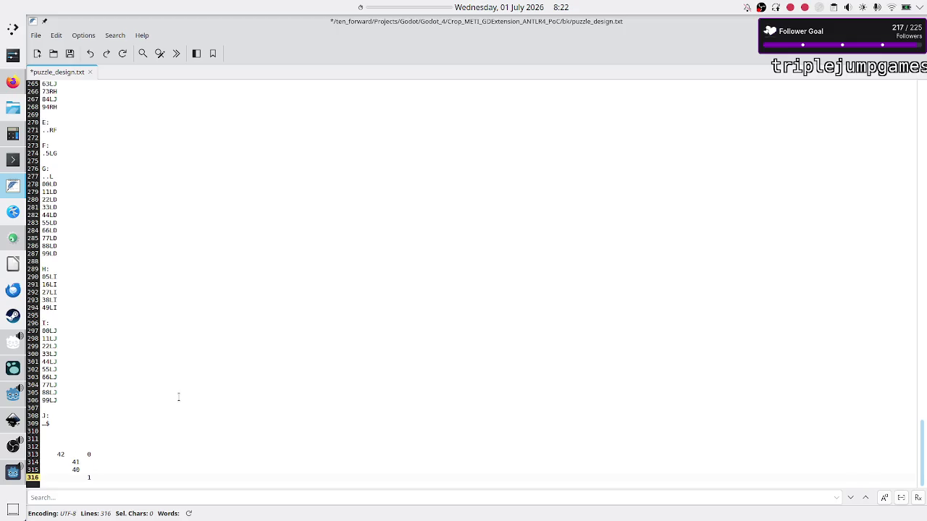
{"action": "key", "text": "ctrl+z"}
{"action": "key", "text": "ctrl+y"}
{"action": "key", "text": "ctrl+End"}
{"action": "key", "text": "Return"}
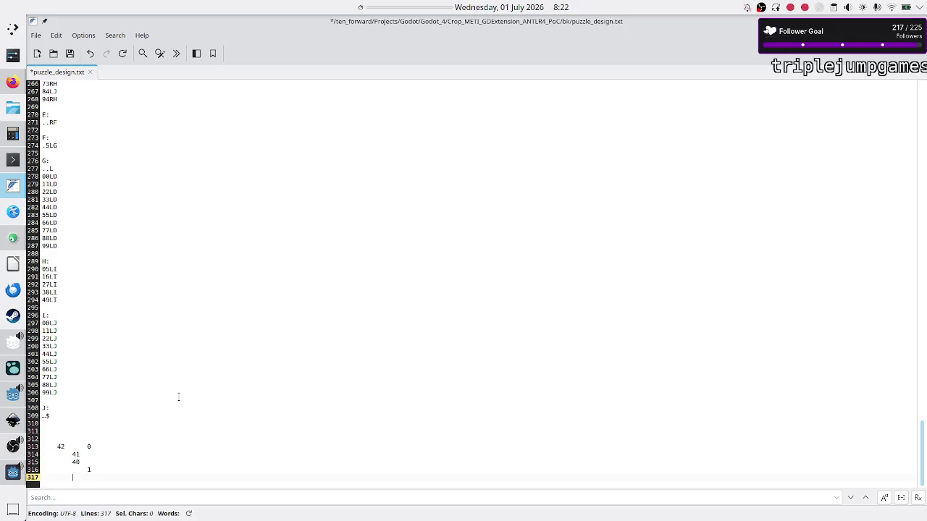
{"action": "type", "text": "39"}
{"action": "key", "text": "Return"}
{"action": "type", "text": "8"}
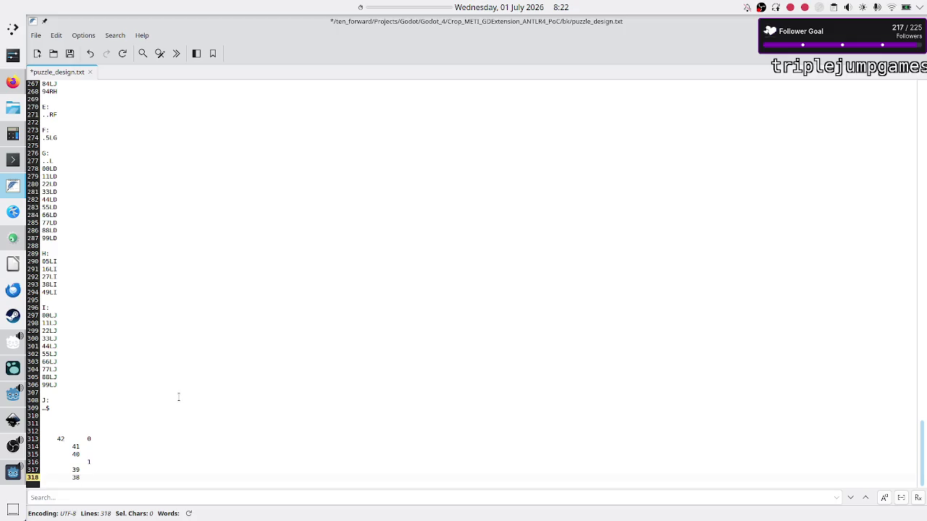
{"action": "key", "text": "Return"}
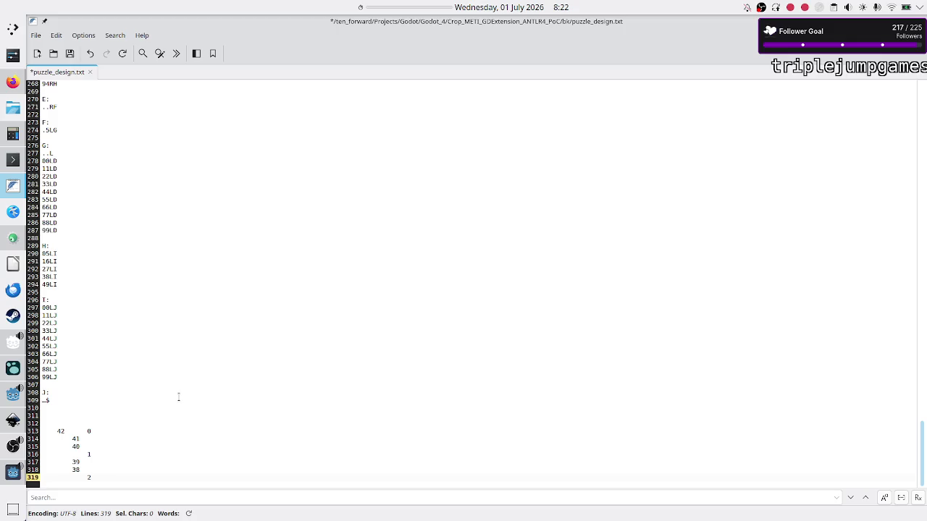
{"action": "key", "text": "Return"}
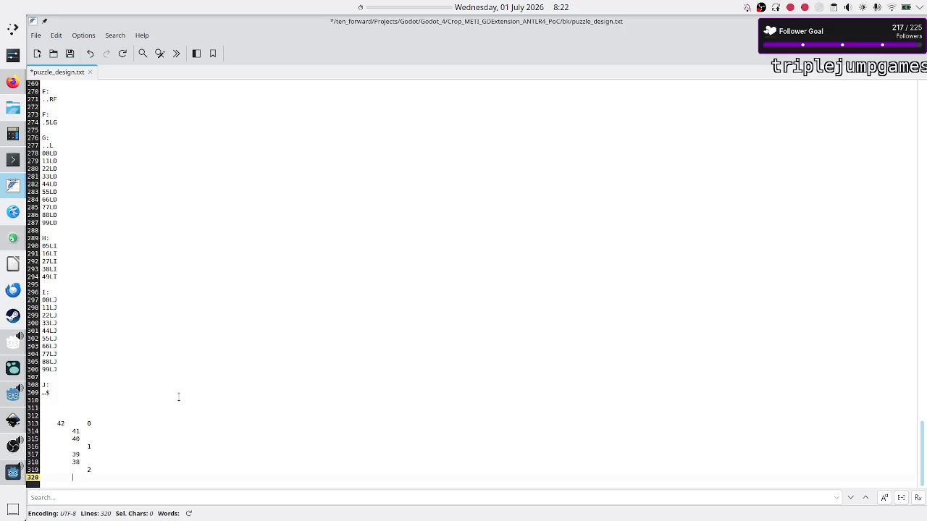
Replace the trace's first column with the halving digits 5, 4, 3, 2, 1.
{"action": "key", "text": "Up"}
{"action": "key", "text": "Up"}
{"action": "key", "text": "Up"}
{"action": "key", "text": "End"}
{"action": "key", "text": "BackSpace"}
{"action": "key", "text": "BackSpace"}
{"action": "type", "text": "5"}
{"action": "key", "text": "Down"}
{"action": "key", "text": "BackSpace"}
{"action": "key", "text": "BackSpace"}
{"action": "key", "text": "Down"}
{"action": "key", "text": "BackSpace"}
{"action": "key", "text": "BackSpace"}
{"action": "type", "text": "3"}
{"action": "key", "text": "Down"}
{"action": "key", "text": "Down"}
{"action": "key", "text": "Down"}
{"action": "key", "text": "Up"}
{"action": "key", "text": "BackSpace"}
{"action": "key", "text": "BackSpace"}
{"action": "type", "text": "2"}
{"action": "key", "text": "Down"}
{"action": "key", "text": "BackSpace"}
{"action": "key", "text": "BackSpace"}
{"action": "type", "text": "1"}
Insert a 0 after the 2 and end the trace with '0 stop' and '1 stop' lines.
{"action": "key", "text": "Down"}
{"action": "key", "text": "Down"}
{"action": "key", "text": "Up"}
{"action": "key", "text": "Return"}
{"action": "type", "text": "0"}
{"action": "key", "text": "Up"}
{"action": "key", "text": "Up"}
{"action": "key", "text": "Down"}
{"action": "key", "text": "Down"}
{"action": "key", "text": "Return"}
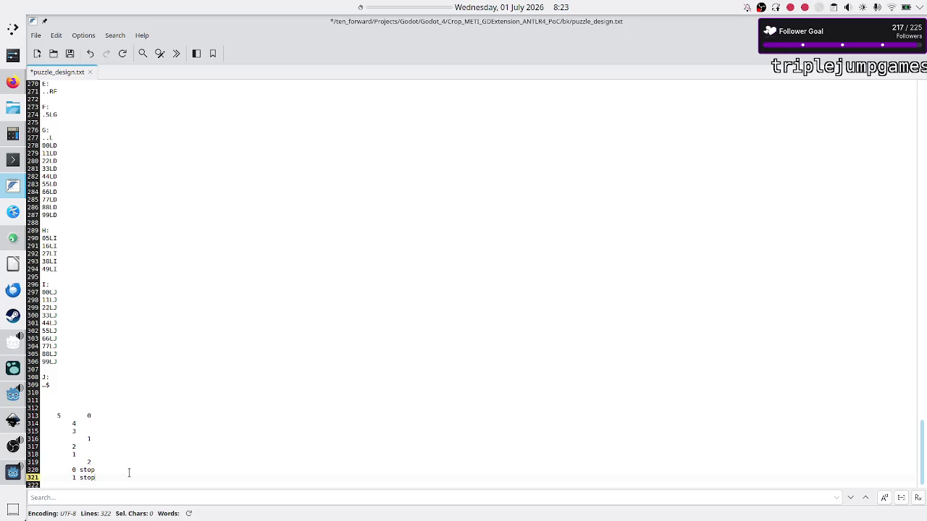
Remove the empty line and stop notes, leaving a 0 at the trace's end.
{"action": "key", "text": "BackSpace"}
{"action": "key", "text": "BackSpace"}
{"action": "key", "text": "BackSpace"}
{"action": "key", "text": "Return"}
{"action": "key", "text": "Return"}
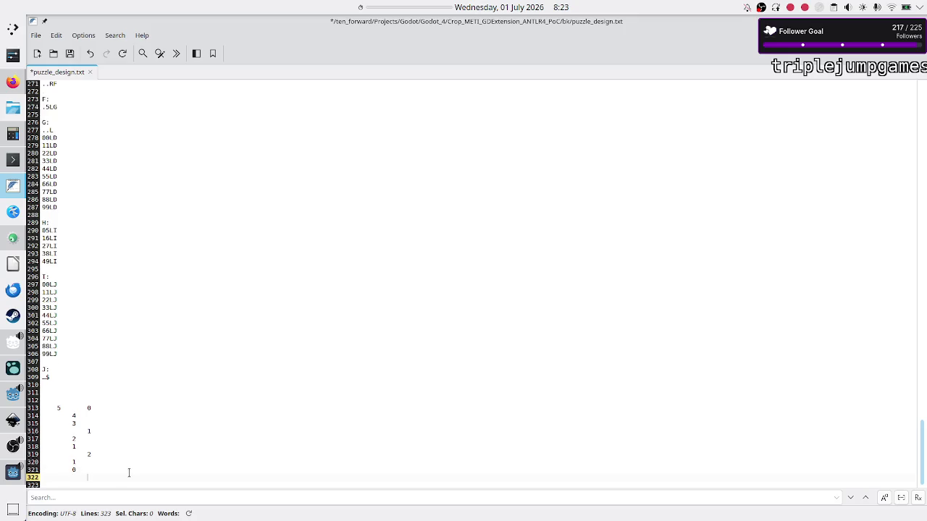
{"action": "type", "text": "3"}
{"action": "key", "text": "Up"}
{"action": "key", "text": "Up"}
{"action": "key", "text": "Down"}
{"action": "key", "text": "Down"}
{"action": "key", "text": "BackSpace"}
{"action": "key", "text": "BackSpace"}
{"action": "key", "text": "BackSpace"}
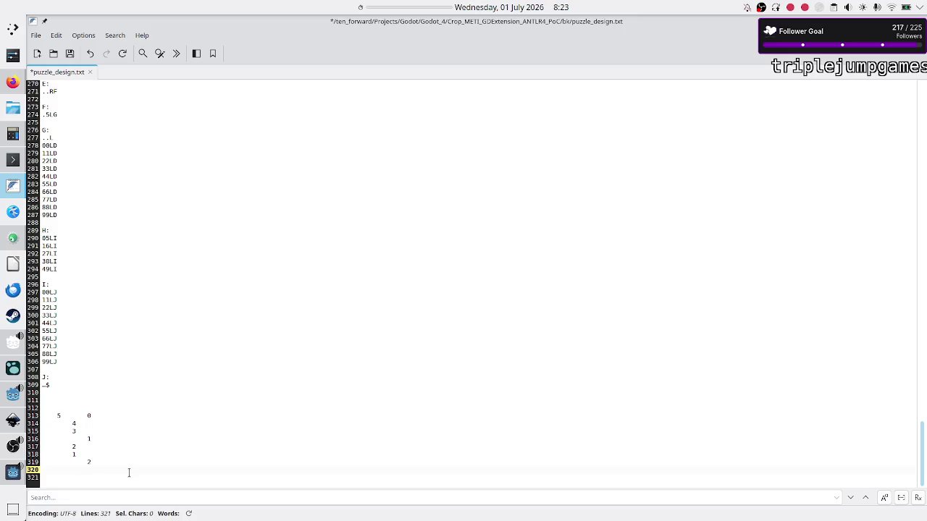
{"action": "type", "text": "0"}
Add closing lines '0 -> kill' and '0 -> 3, kill', checking them against the columns above.
{"action": "key", "text": "Up"}
{"action": "key", "text": "Up"}
{"action": "key", "text": "Up"}
{"action": "key", "text": "Down"}
{"action": "key", "text": "Down"}
{"action": "key", "text": "Down"}
{"action": "key", "text": "Up"}
{"action": "key", "text": "Up"}
{"action": "key", "text": "Up"}
{"action": "key", "text": "Down"}
{"action": "key", "text": "Down"}
{"action": "key", "text": "Down"}
{"action": "type", "text": "ki"}
{"action": "key", "text": "Return"}
{"action": "type", "text": "0 -> "}
{"action": "type", "text": "3, kill"}
{"action": "key", "text": "Down"}
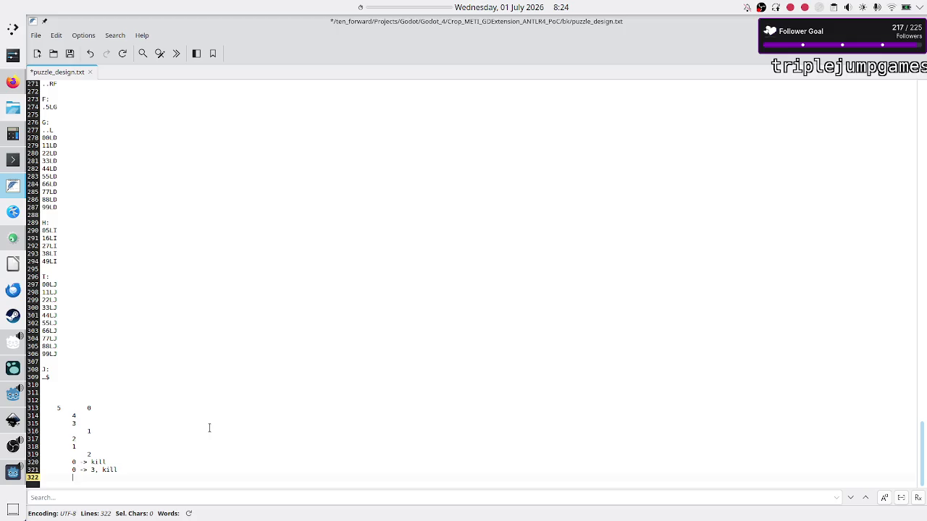
{"action": "left_click", "coordinate": [72, 416]}
{"action": "key", "text": "Down"}
{"action": "key", "text": "Down"}
{"action": "key", "text": "Down"}
{"action": "key", "text": "Up"}
{"action": "key", "text": "Up"}
Bring Crop_METI forward and select Rule B for editing.
{"action": "left_click", "coordinate": [6, 476]}
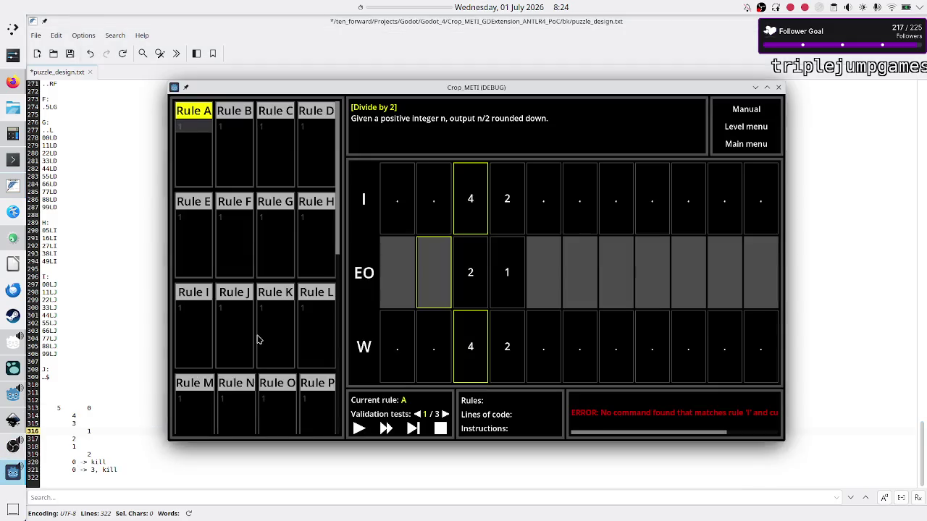
{"action": "left_click", "coordinate": [251, 238]}
{"action": "left_click", "coordinate": [235, 166]}
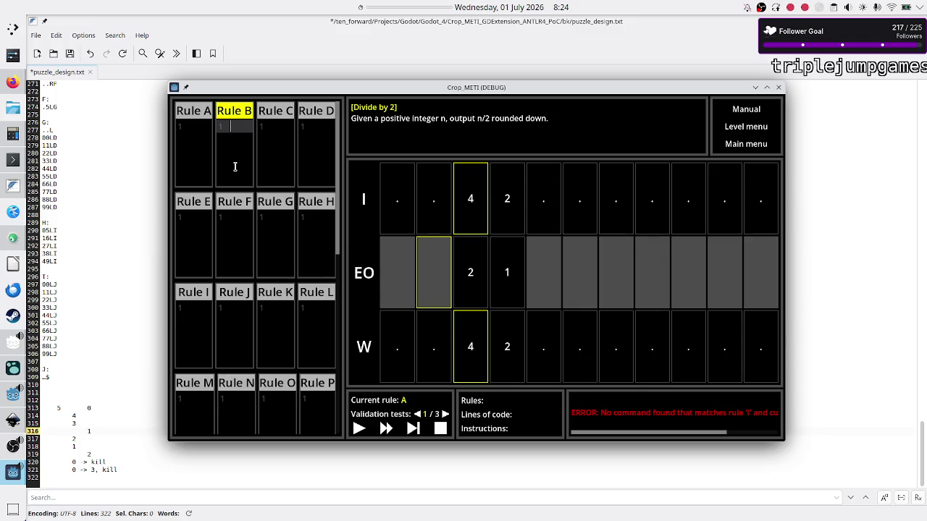
In KCalc, compute 133/2 = 66.5 and 199/2 = 99.5.
{"action": "left_click", "coordinate": [12, 135]}
{"action": "left_click", "coordinate": [352, 171]}
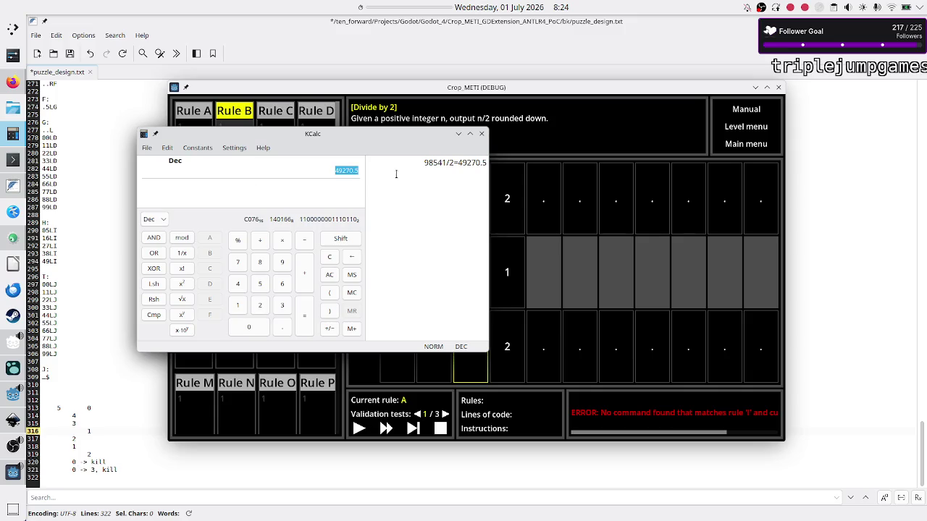
{"action": "type", "text": "133"}
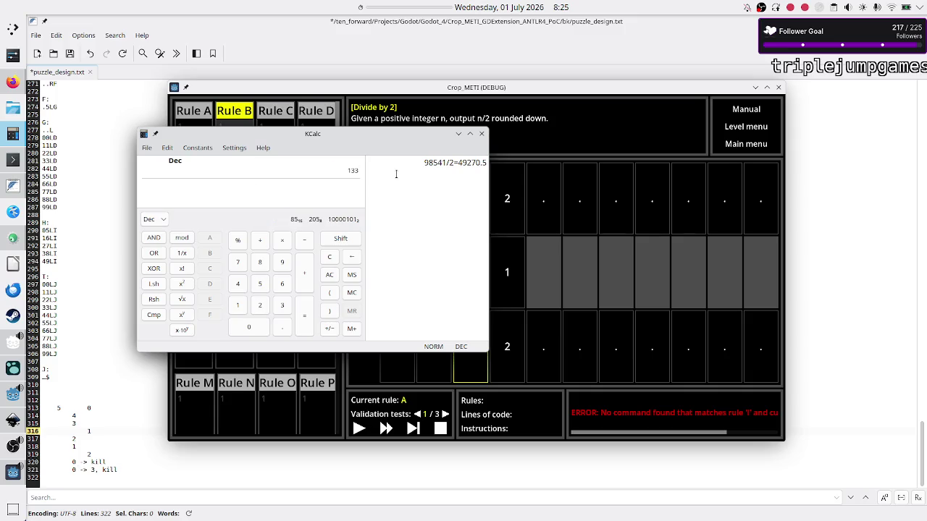
{"action": "type", "text": "/2"}
{"action": "key", "text": "Return"}
{"action": "key", "text": "Escape"}
{"action": "type", "text": "199/2"}
{"action": "key", "text": "Return"}
{"action": "key", "text": "shift+Left"}
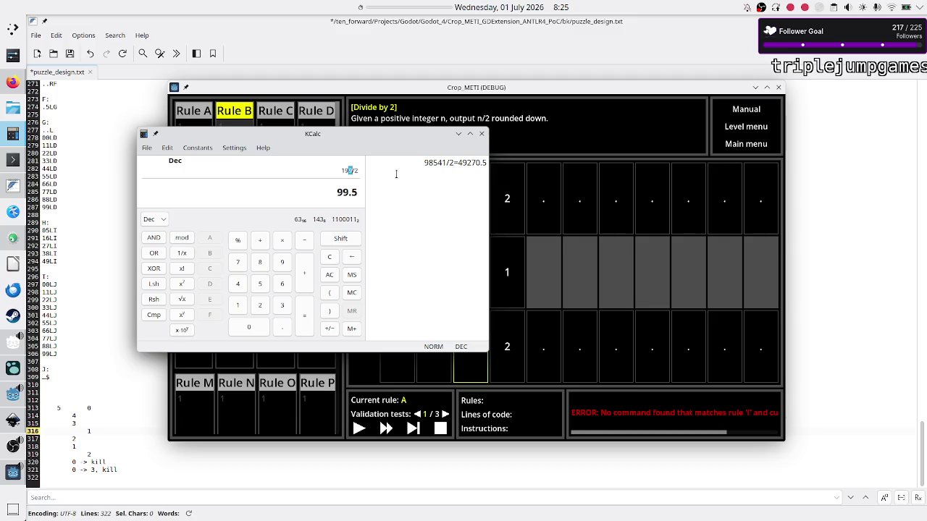
{"action": "left_click", "coordinate": [358, 192]}
Switch through the windows to put the Crop_METI game back in front.
{"action": "left_click", "coordinate": [528, 227]}
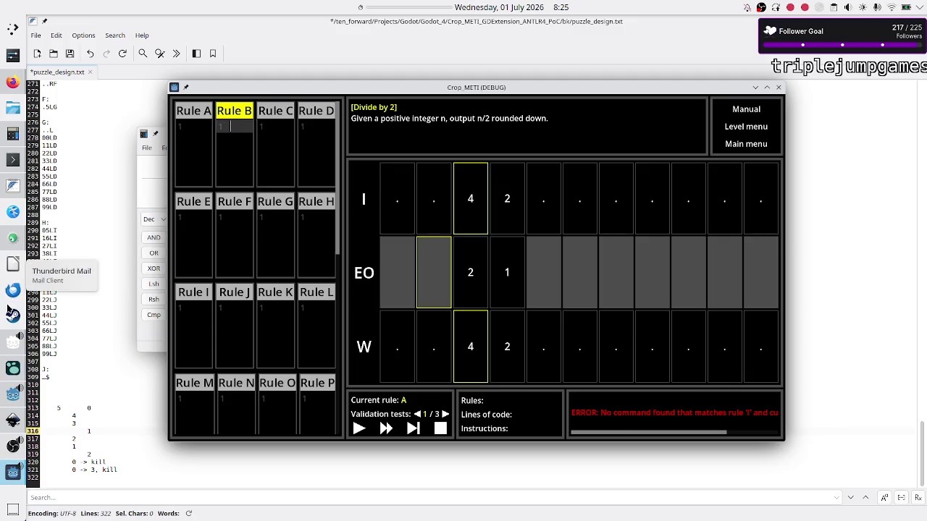
{"action": "left_click", "coordinate": [10, 345]}
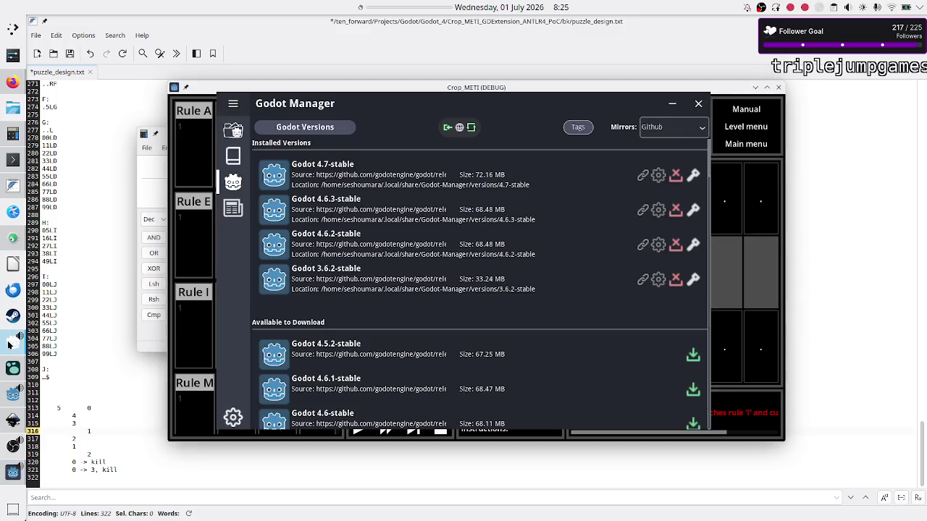
{"action": "left_click", "coordinate": [142, 348]}
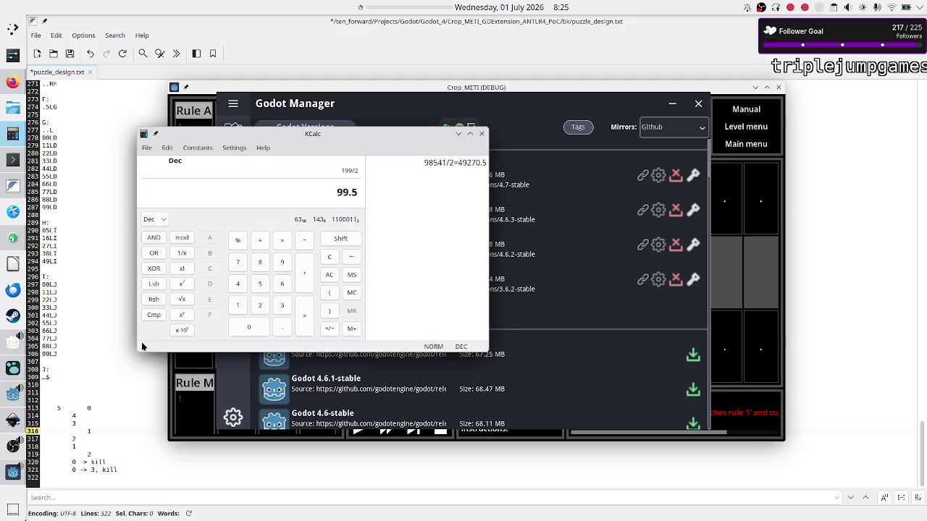
{"action": "left_click", "coordinate": [717, 271]}
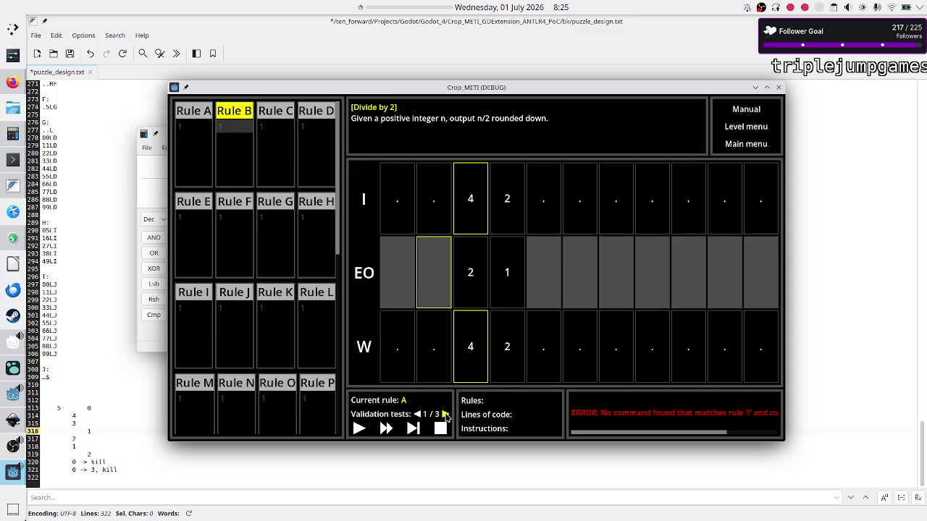
Advance to validation test 3/3 (98541), check 199/2 in KCalc, then return to level_data.gd.
{"action": "left_click", "coordinate": [445, 414]}
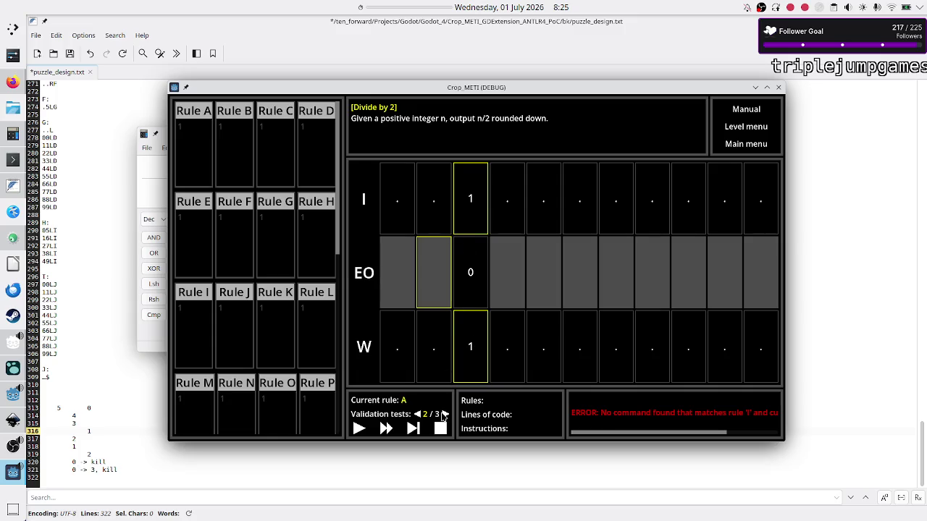
{"action": "left_click", "coordinate": [445, 414]}
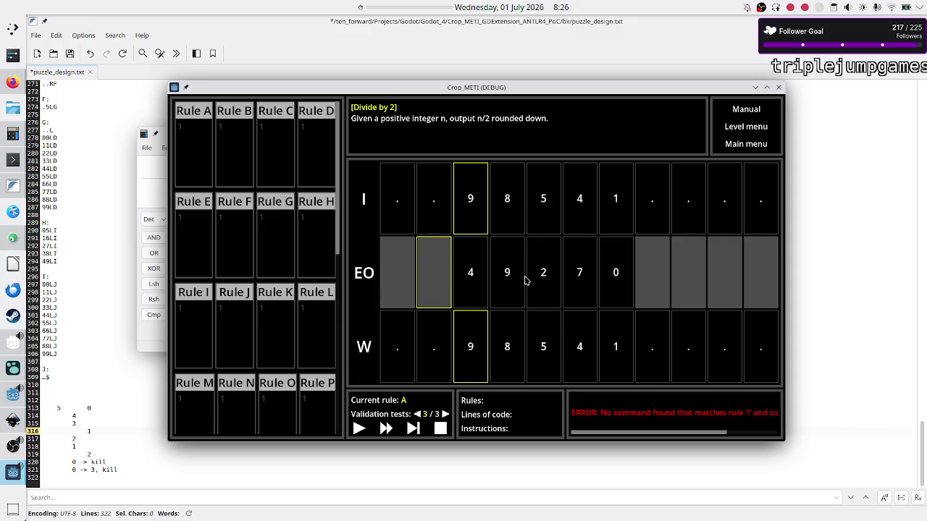
{"action": "left_click", "coordinate": [147, 194]}
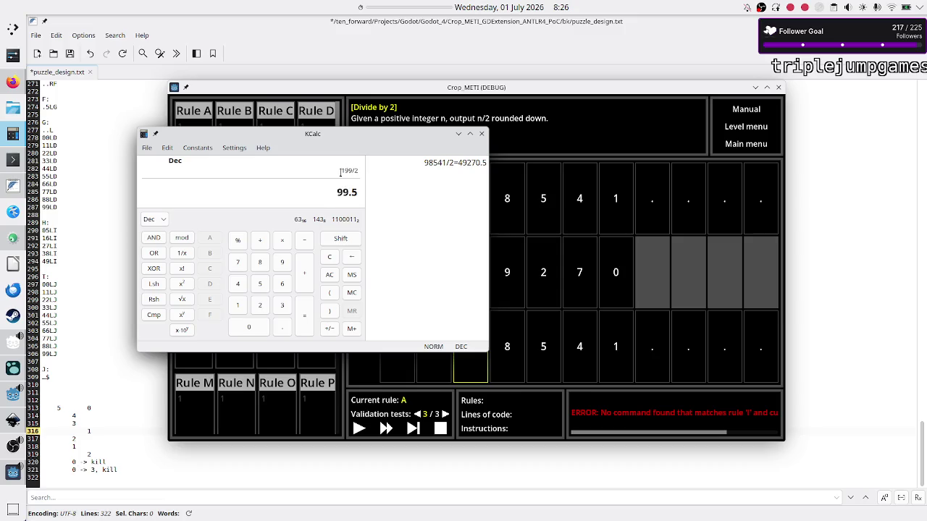
{"action": "left_click_drag", "start_coordinate": [345, 171], "coordinate": [352, 171]}
{"action": "mouse_move", "coordinate": [404, 142]}
{"action": "left_mouse_down"}
{"action": "mouse_move", "coordinate": [380, 132]}
{"action": "mouse_move", "coordinate": [330, 160]}
{"action": "left_mouse_up"}
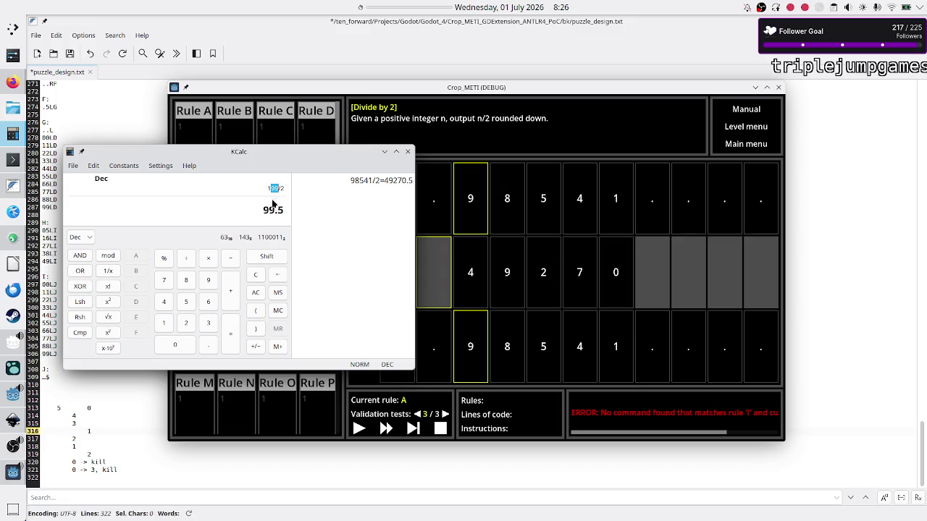
{"action": "left_click_drag", "start_coordinate": [268, 187], "coordinate": [273, 187]}
{"action": "left_click", "coordinate": [478, 162]}
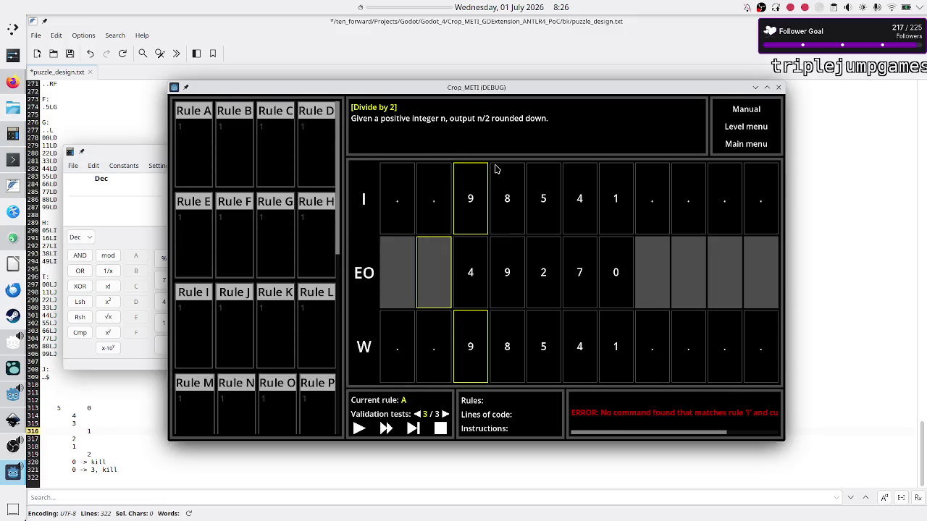
{"action": "left_click", "coordinate": [3, 396]}
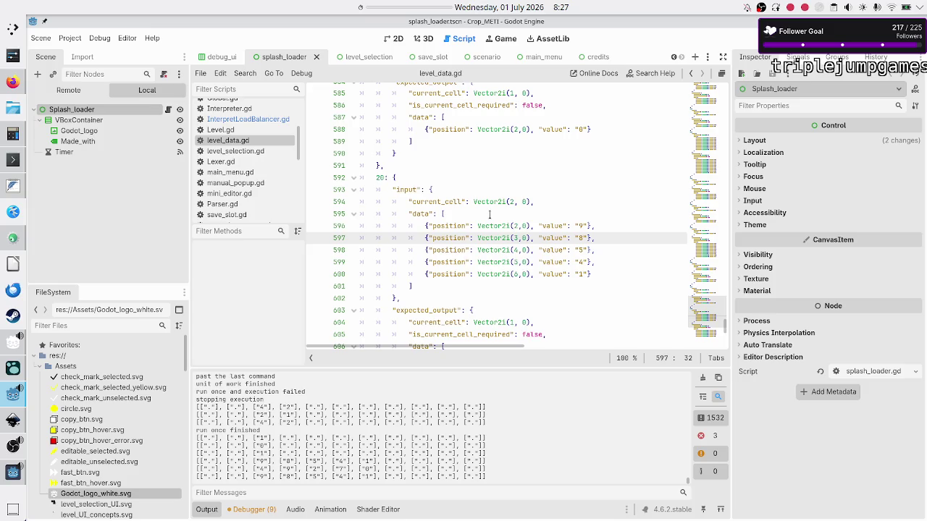
Select the level 20 entry in level_data.gd, then add a trailing comma and new line after it.
{"action": "scroll", "coordinate": [491, 215], "scroll_direction": "down", "scroll_amount": 1}
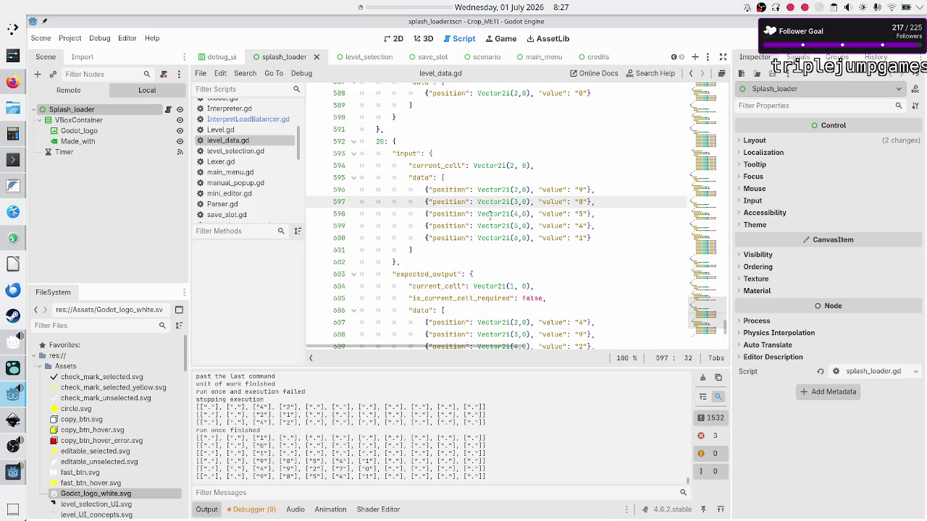
{"action": "scroll", "coordinate": [489, 215], "scroll_direction": "down", "scroll_amount": 4}
{"action": "scroll", "coordinate": [489, 215], "scroll_direction": "up", "scroll_amount": 5}
{"action": "key", "text": "Up"}
{"action": "key", "text": "Up"}
{"action": "key", "text": "Up"}
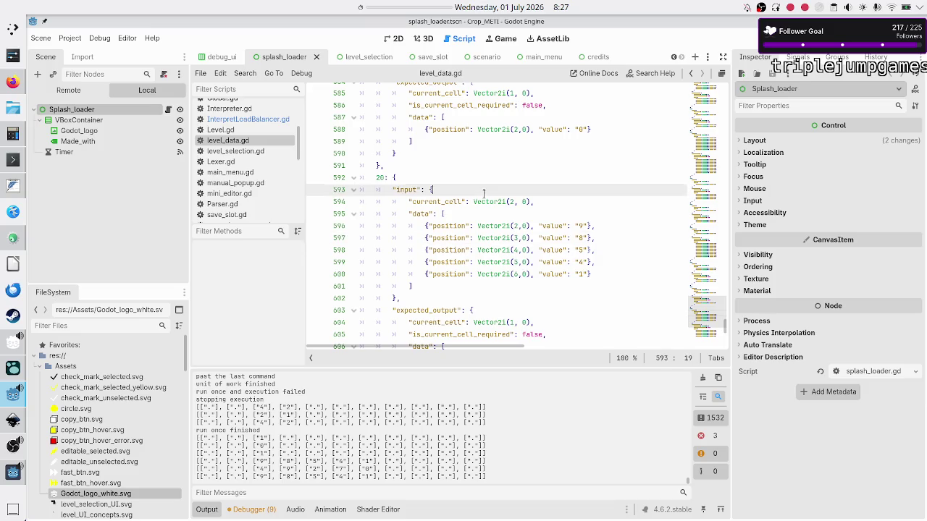
{"action": "key", "text": "Home"}
{"action": "key", "text": "shift+Down"}
{"action": "key", "text": "shift+Down"}
{"action": "key", "text": "shift+Down"}
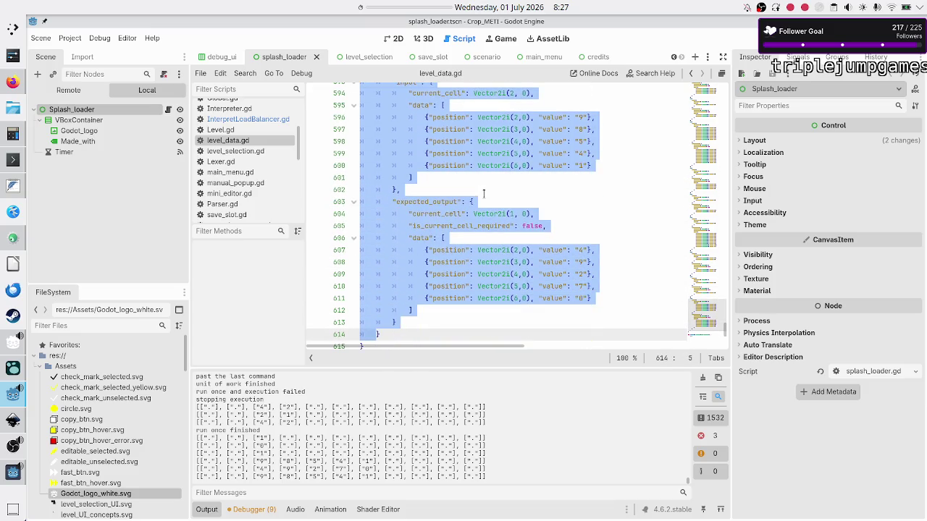
{"action": "key", "text": "shift+End"}
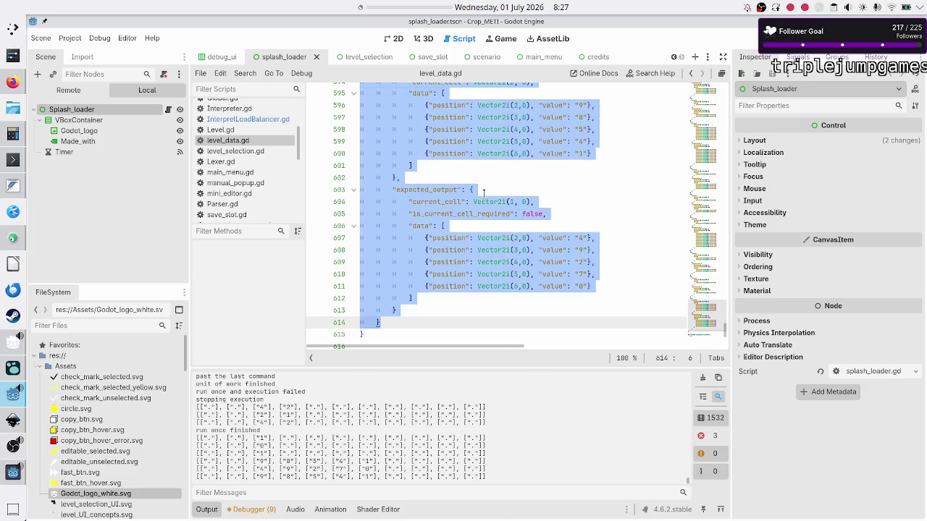
{"action": "key", "text": "Escape"}
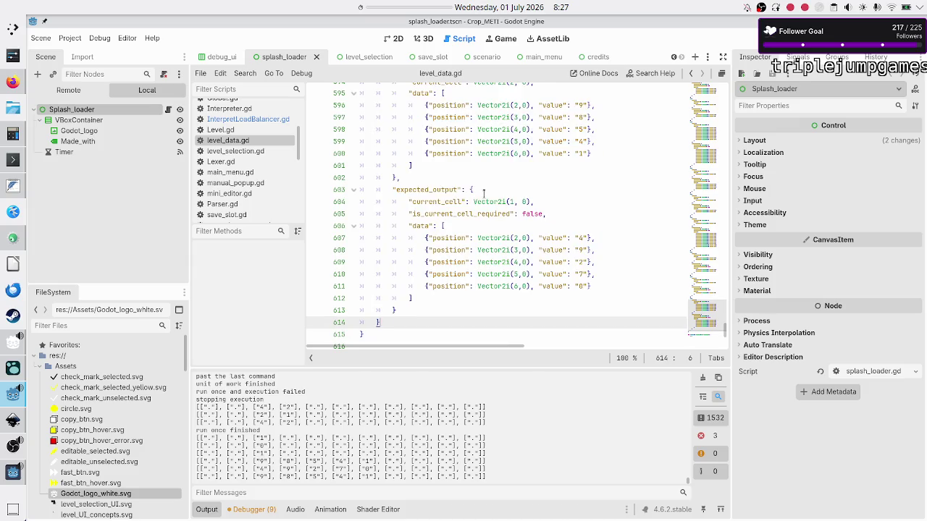
{"action": "type", "text": ","}
{"action": "key", "text": "Return"}
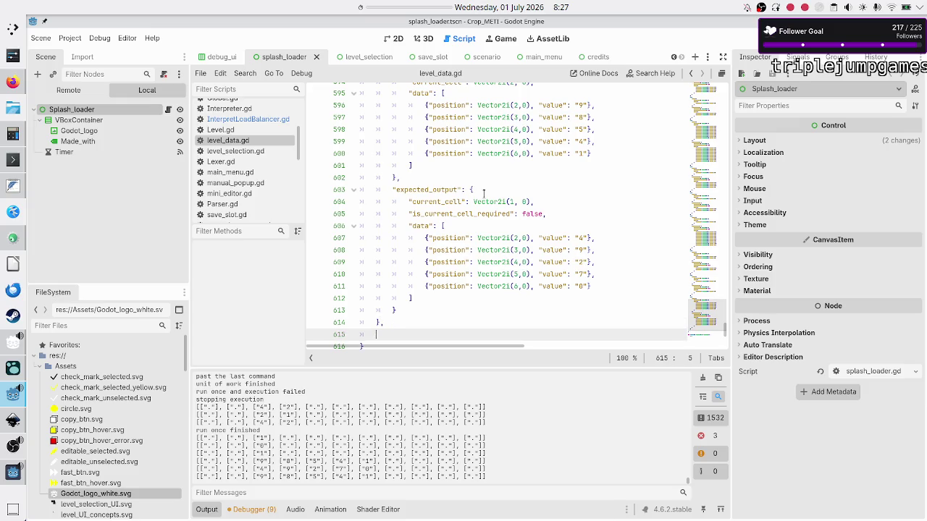
Paste the copied entry and renumber it as test 21.
{"action": "key", "text": "ctrl+v"}
{"action": "key", "text": "Up"}
{"action": "key", "text": "Up"}
{"action": "key", "text": "Up"}
{"action": "key", "text": "Up"}
{"action": "key", "text": "Up"}
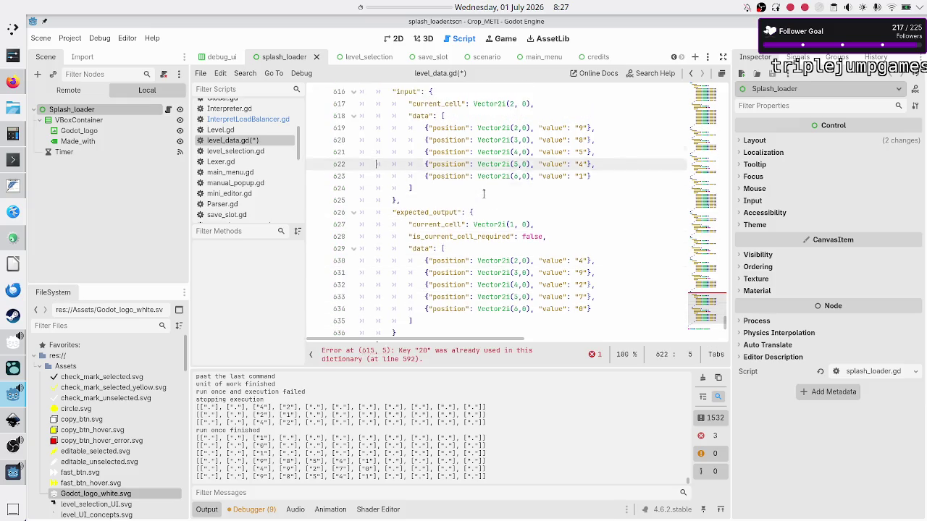
{"action": "key", "text": "Down"}
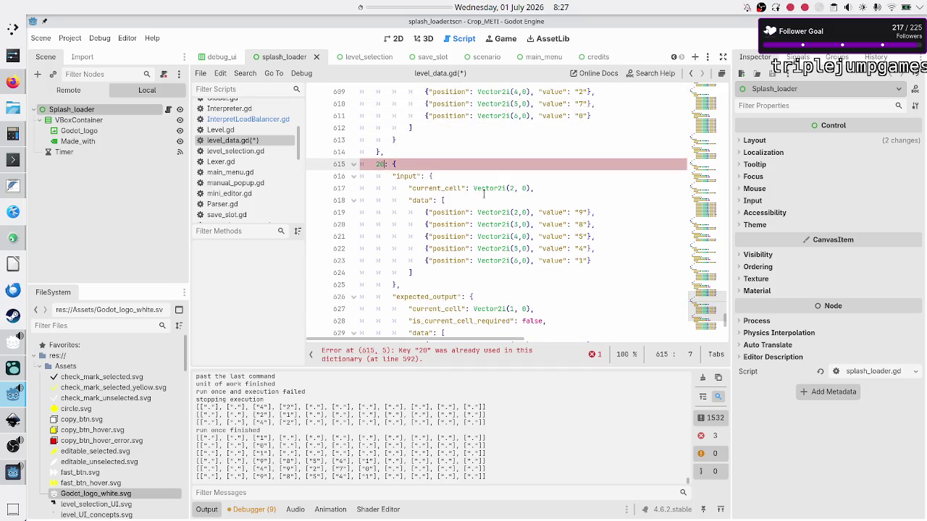
{"action": "key", "text": "Down"}
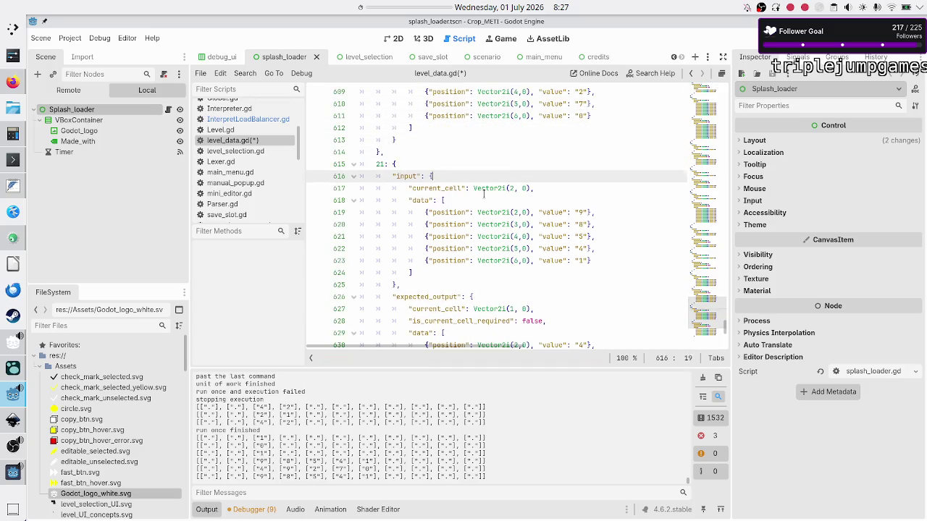
{"action": "key", "text": "Down"}
Set the input digits to 1, 9, 9 and delete the two extra input digits.
{"action": "key", "text": "Down"}
{"action": "key", "text": "Down"}
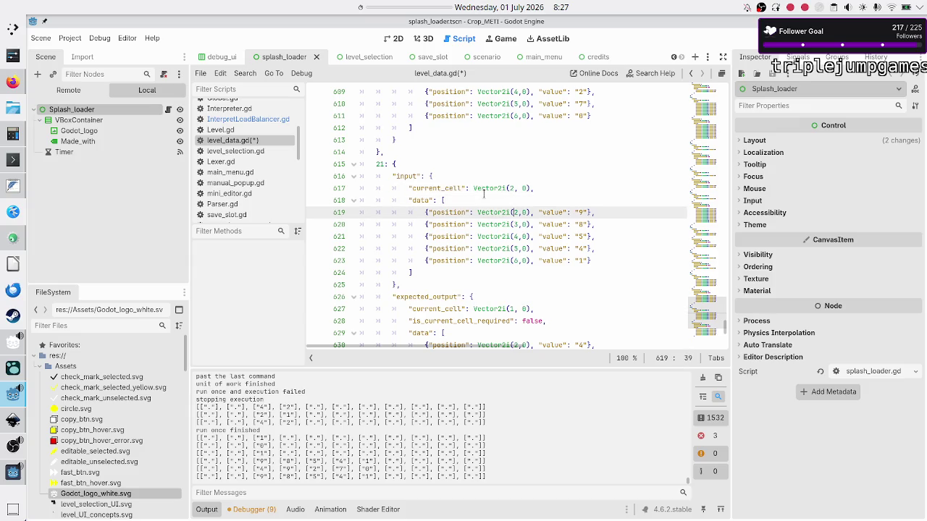
{"action": "key", "text": "Right"}
{"action": "key", "text": "Right"}
{"action": "key", "text": "Right"}
{"action": "key", "text": "BackSpace"}
{"action": "type", "text": "1"}
{"action": "key", "text": "Down"}
{"action": "key", "text": "BackSpace"}
{"action": "type", "text": "9"}
{"action": "key", "text": "Down"}
{"action": "key", "text": "BackSpace"}
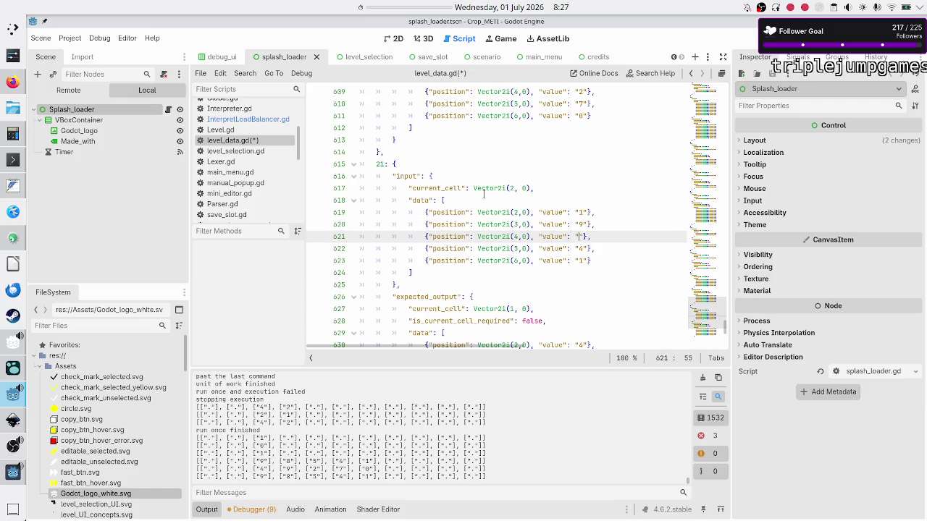
{"action": "type", "text": "9"}
{"action": "key", "text": "Down"}
{"action": "key", "text": "Home"}
{"action": "key", "text": "Home"}
{"action": "key", "text": "shift+Down"}
{"action": "key", "text": "shift+End"}
{"action": "key", "text": "Delete"}
{"action": "key", "text": "BackSpace"}
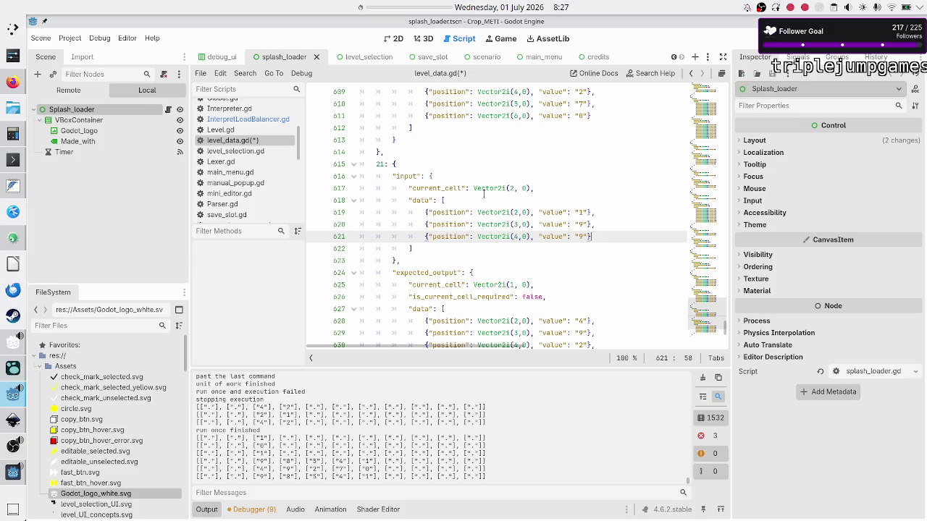
Trim the expected output to the two digits 9 and 9.
{"action": "key", "text": "Down"}
{"action": "key", "text": "Down"}
{"action": "key", "text": "Down"}
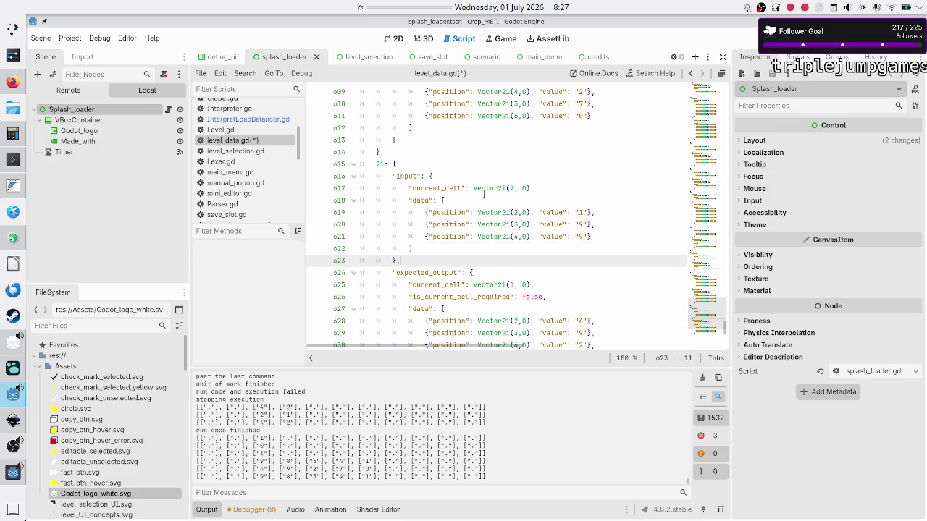
{"action": "key", "text": "Down"}
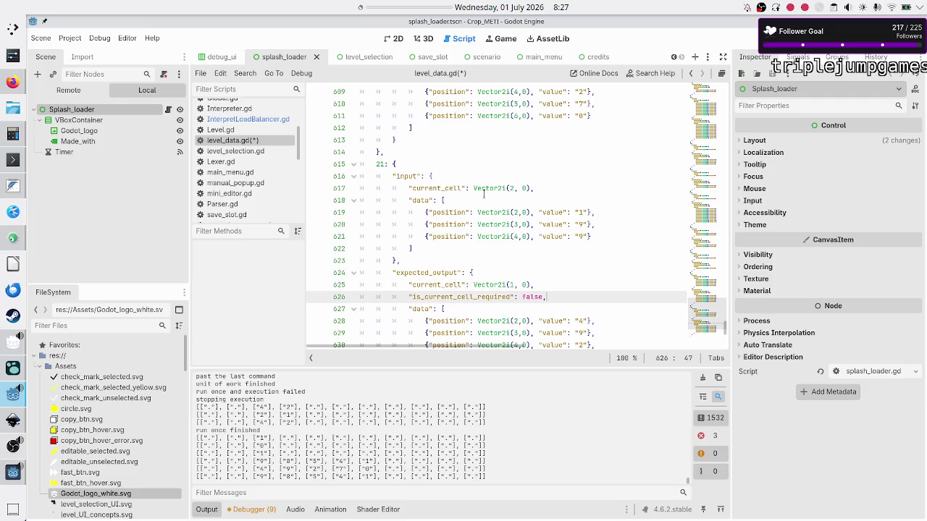
{"action": "key", "text": "Down"}
{"action": "key", "text": "Down"}
{"action": "key", "text": "Down"}
{"action": "key", "text": "Home"}
{"action": "key", "text": "Up"}
{"action": "key", "text": "Up"}
{"action": "key", "text": "Up"}
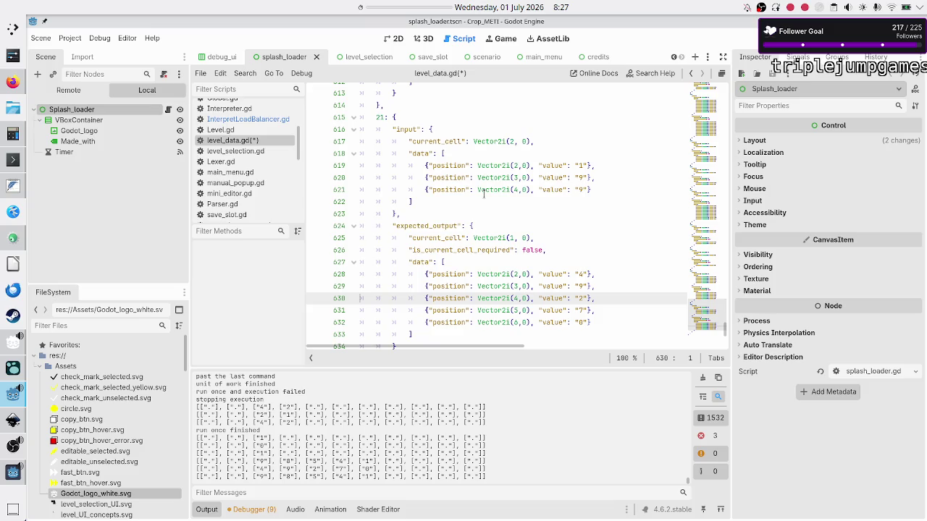
{"action": "key", "text": "shift+Down"}
{"action": "key", "text": "shift+Down"}
{"action": "key", "text": "shift+Down"}
{"action": "key", "text": "BackSpace"}
{"action": "key", "text": "Left"}
{"action": "key", "text": "BackSpace"}
{"action": "key", "text": "Up"}
{"action": "key", "text": "Left"}
{"action": "key", "text": "Left"}
{"action": "key", "text": "BackSpace"}
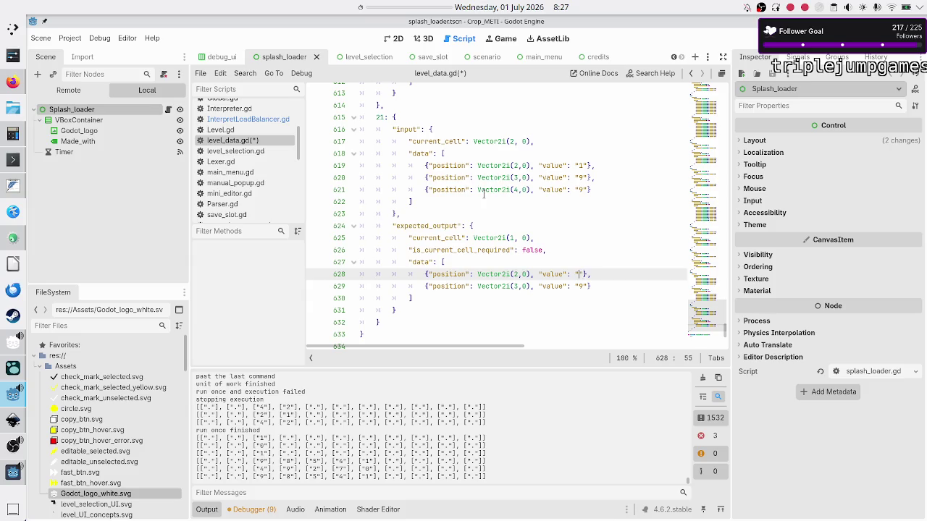
{"action": "type", "text": "9"}
Save level_data.gd, restart the game and start playing from the main menu.
{"action": "left_click", "coordinate": [548, 276]}
{"action": "key", "text": "ctrl+s"}
{"action": "left_click", "coordinate": [755, 44]}
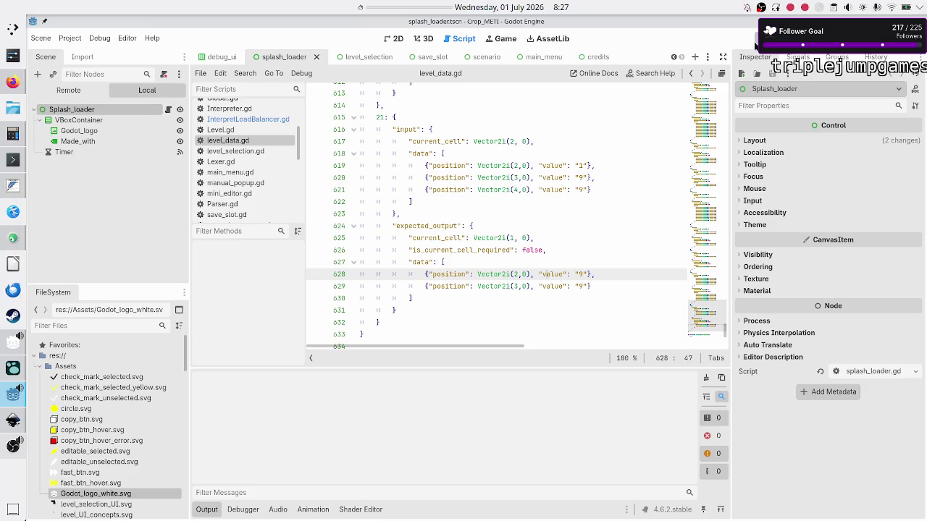
{"action": "left_click", "coordinate": [755, 44]}
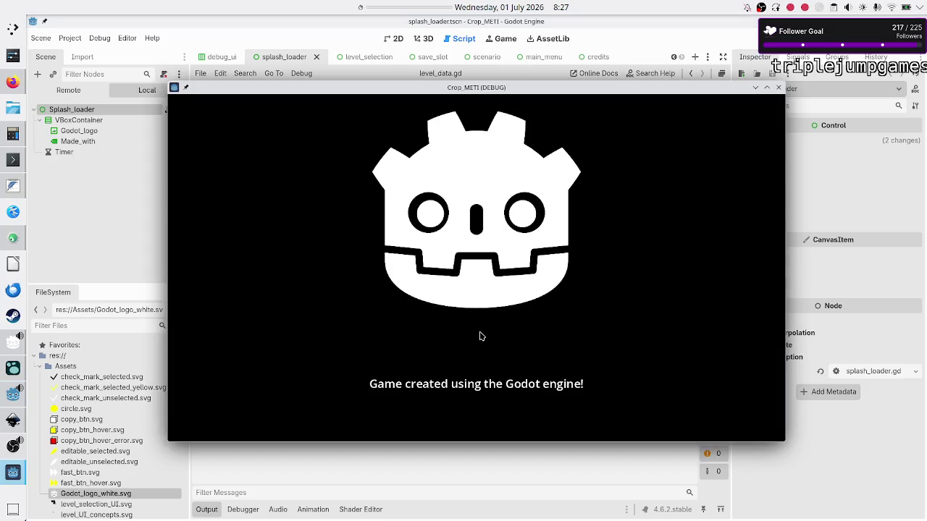
{"action": "left_click", "coordinate": [475, 315]}
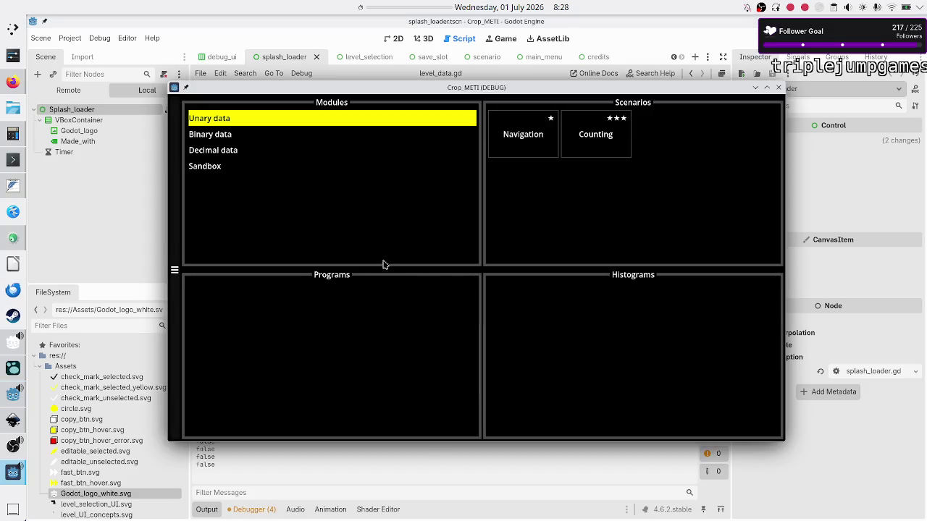
Open Divide by 2's Cut in half program, confirm it shows 1/3 validation tests, then close the game.
{"action": "left_click", "coordinate": [250, 155]}
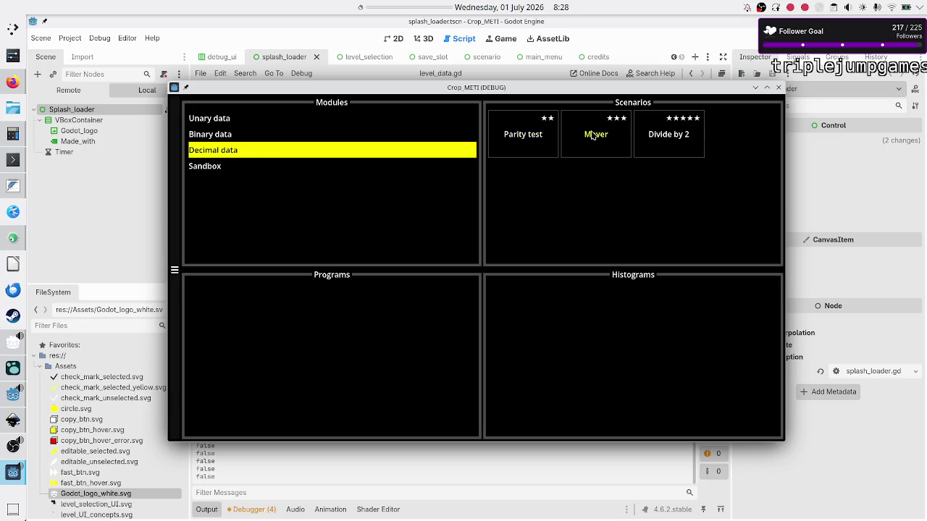
{"action": "left_click", "coordinate": [665, 133]}
{"action": "left_click", "coordinate": [378, 335]}
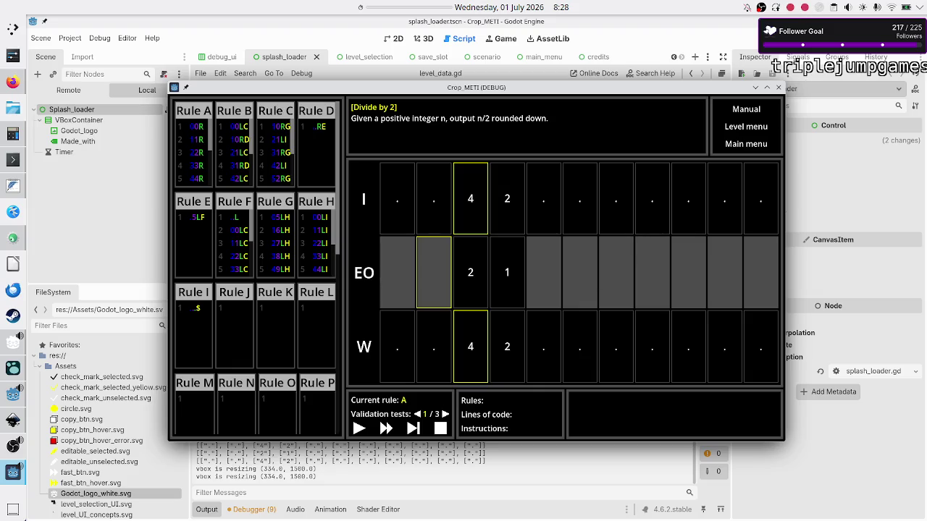
{"action": "left_click", "coordinate": [778, 87]}
Append 21 so Divide by 2's validation_tests reads [18, 19, 20, 21], then run the project.
{"action": "scroll", "coordinate": [547, 220], "scroll_direction": "up", "scroll_amount": 2}
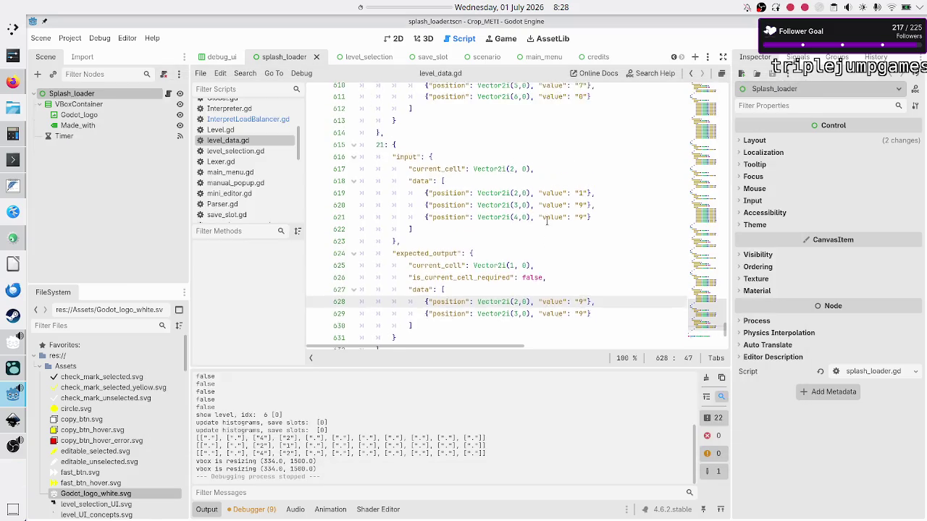
{"action": "scroll", "coordinate": [547, 220], "scroll_direction": "up", "scroll_amount": 20}
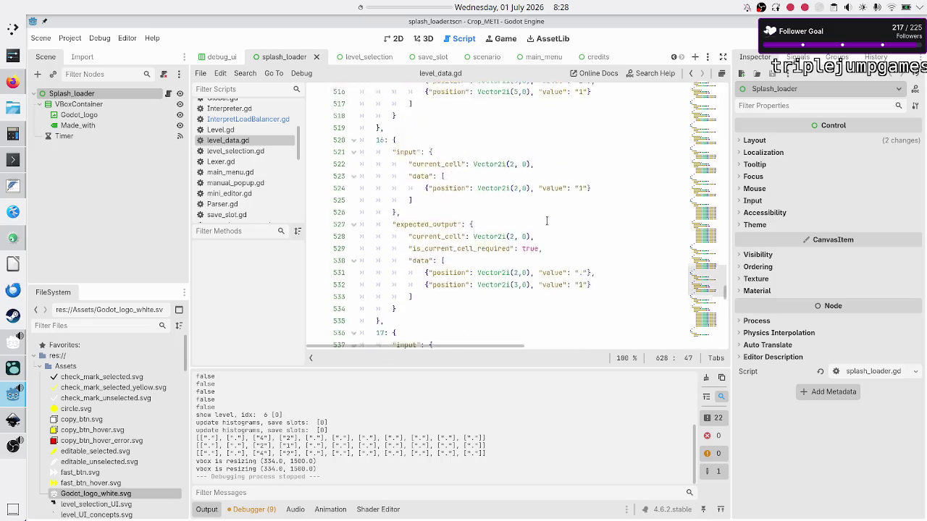
{"action": "scroll", "coordinate": [547, 220], "scroll_direction": "up", "scroll_amount": 20}
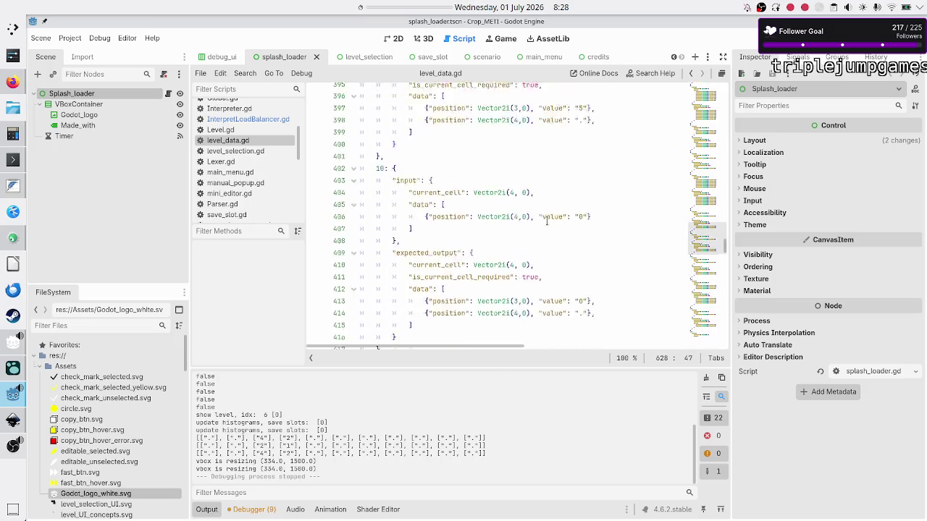
{"action": "scroll", "coordinate": [547, 221], "scroll_direction": "up", "scroll_amount": 20}
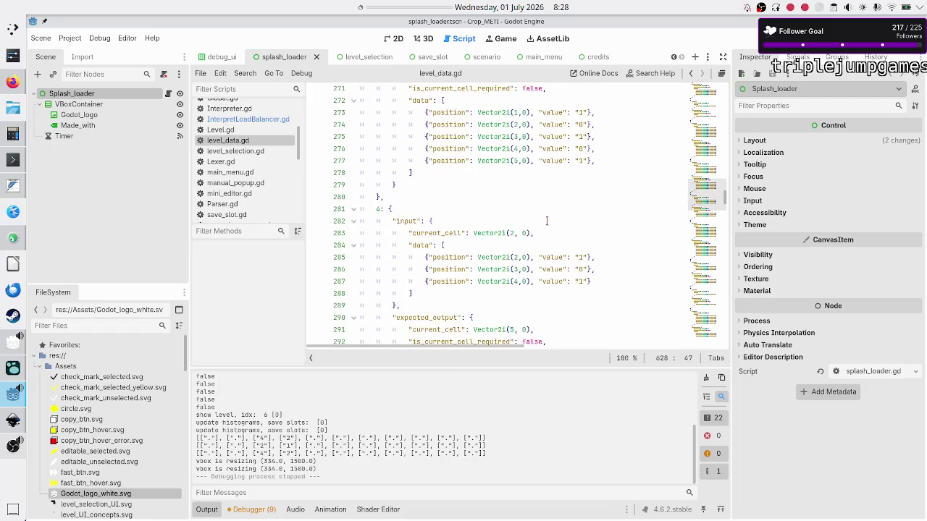
{"action": "scroll", "coordinate": [546, 220], "scroll_direction": "up", "scroll_amount": 20}
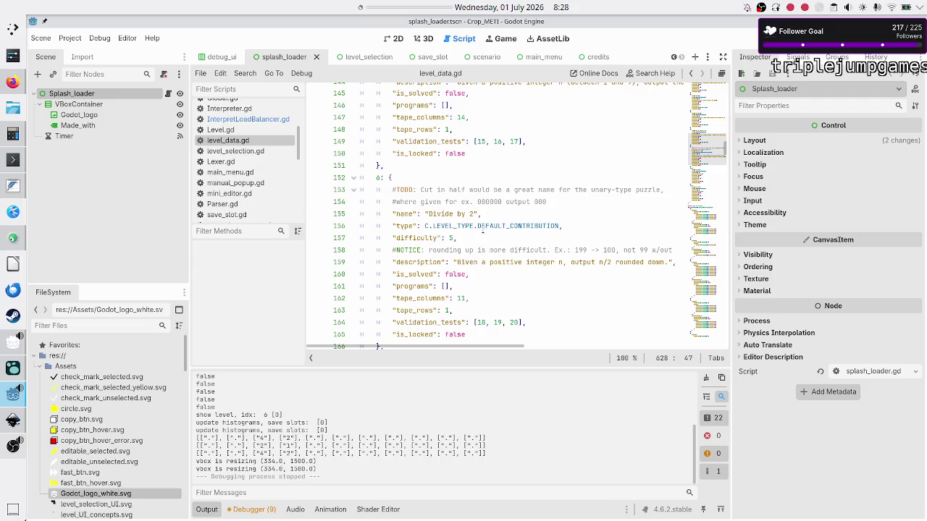
{"action": "scroll", "coordinate": [486, 226], "scroll_direction": "down", "scroll_amount": 2}
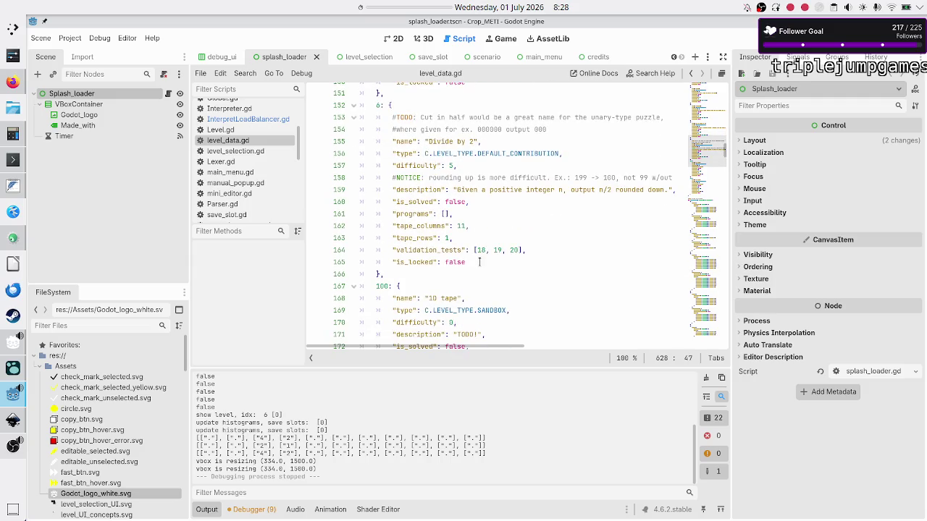
{"action": "left_click", "coordinate": [522, 251]}
{"action": "type", "text": ", 21"}
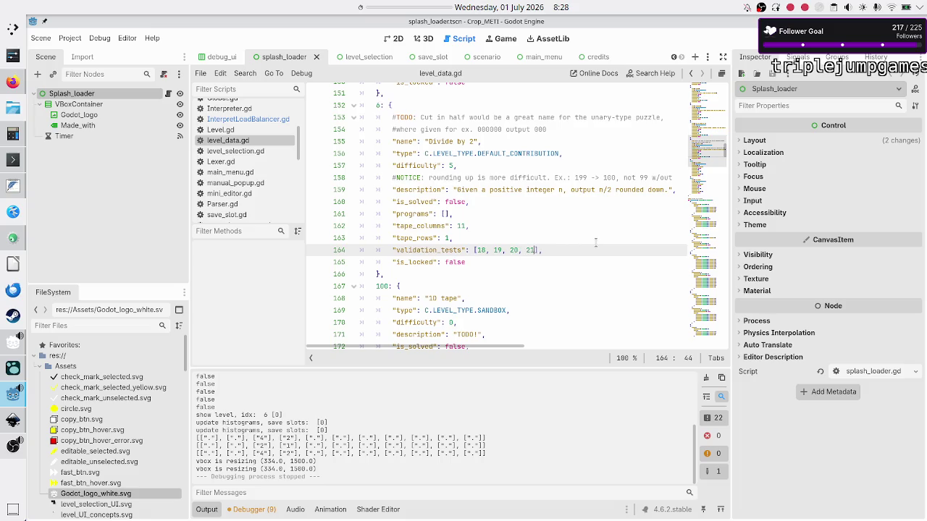
{"action": "key", "text": "F5"}
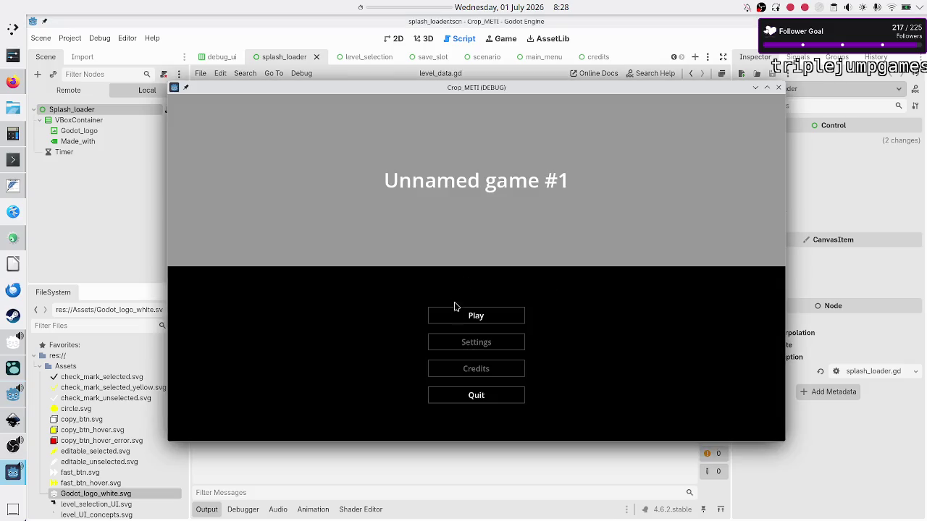
Open the Cut in half program of the Decimal data Divide by 2 level.
{"action": "left_click", "coordinate": [461, 317]}
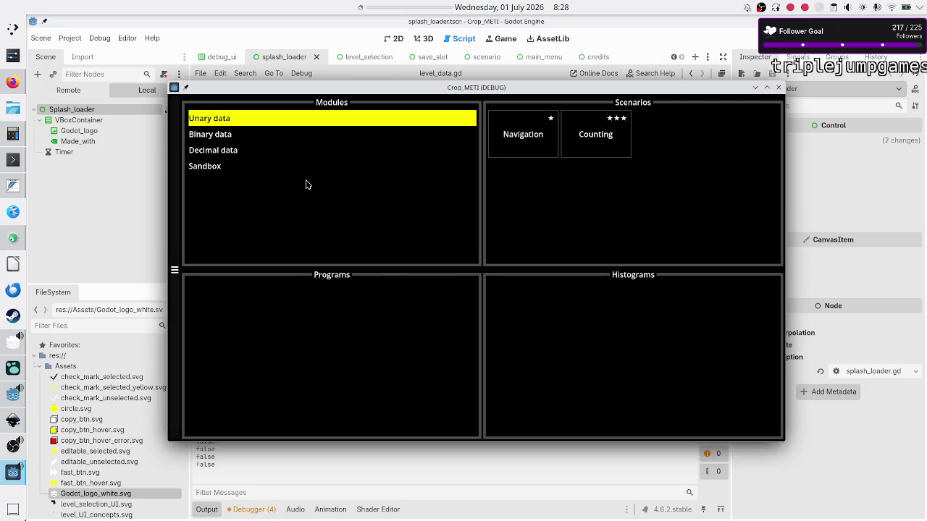
{"action": "left_click", "coordinate": [246, 150]}
{"action": "left_click", "coordinate": [671, 144]}
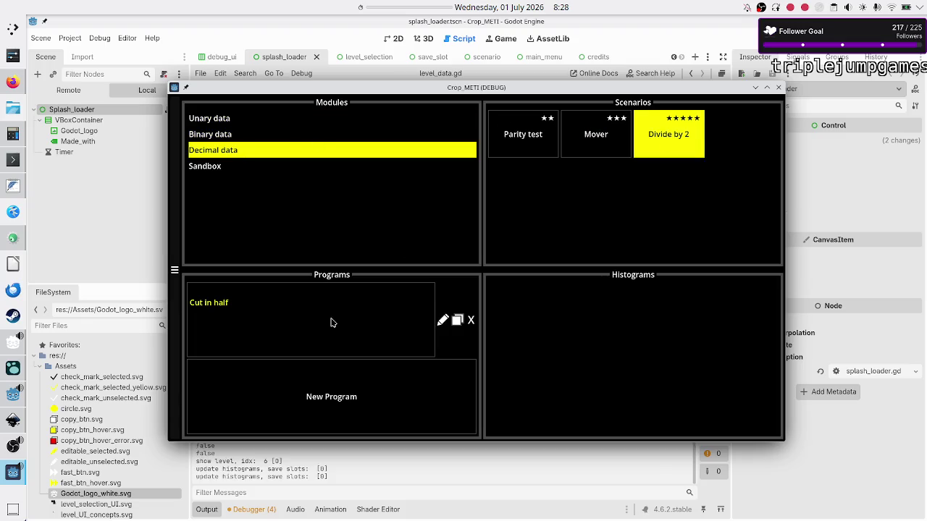
{"action": "left_click", "coordinate": [331, 320]}
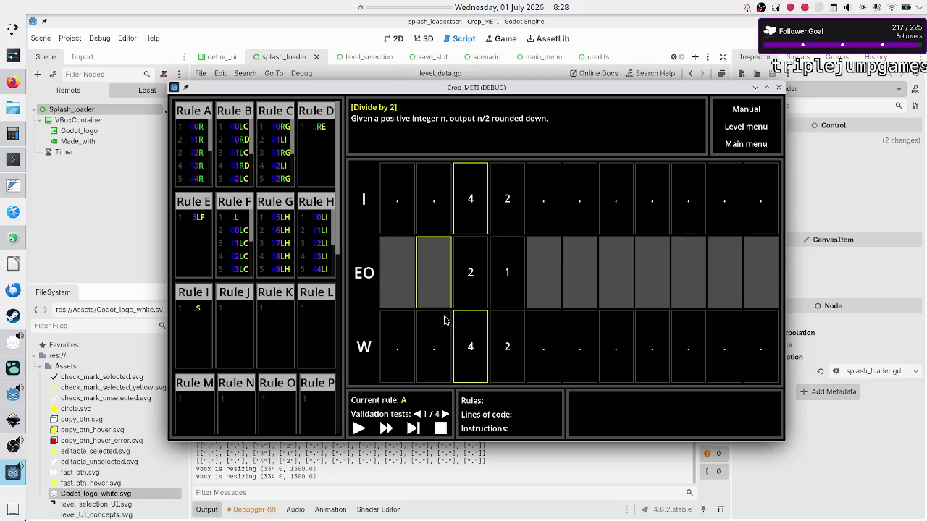
Step through the tests to test 4 (input 199) and check 199/2 in KCalc.
{"action": "left_click", "coordinate": [446, 415]}
{"action": "left_click", "coordinate": [445, 415]}
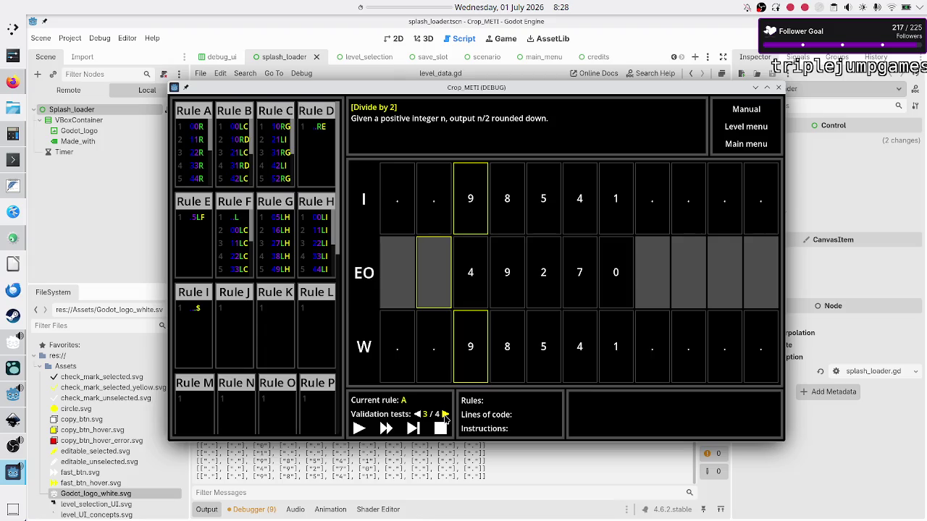
{"action": "left_click", "coordinate": [445, 416]}
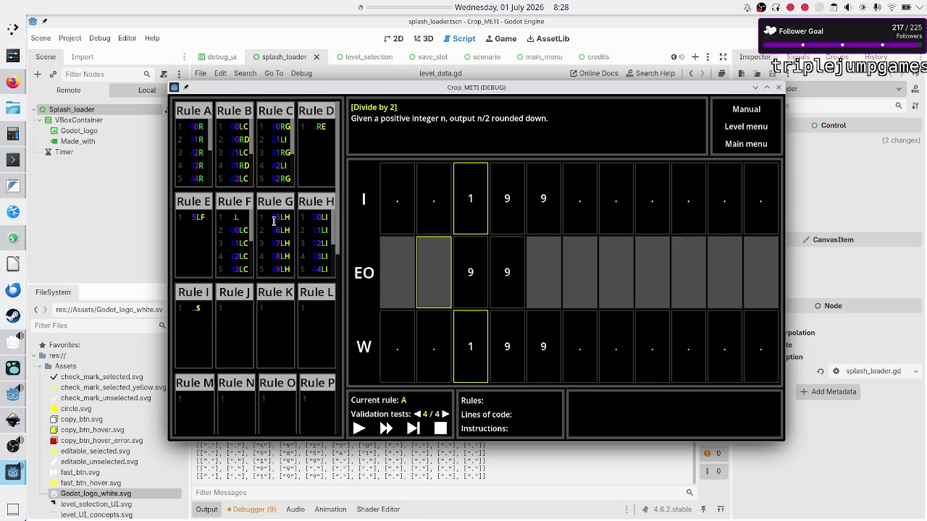
{"action": "left_click", "coordinate": [14, 143]}
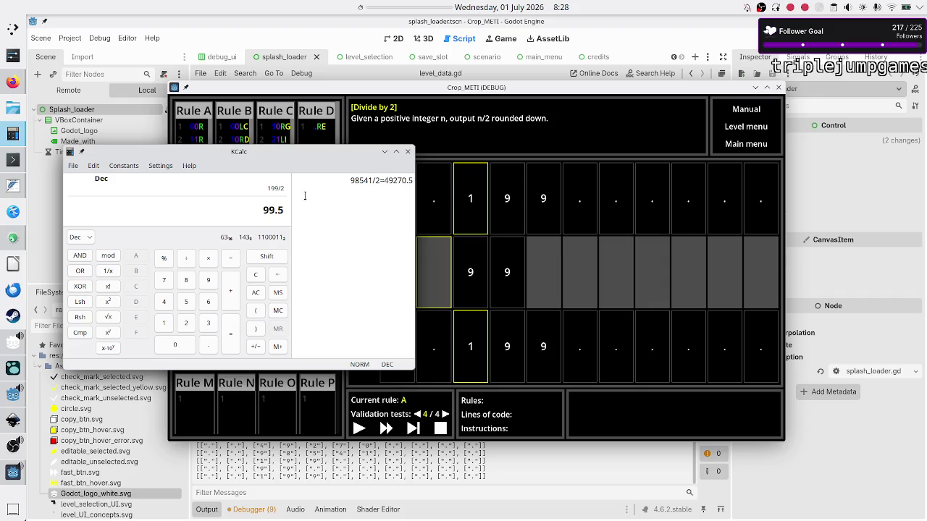
{"action": "left_click", "coordinate": [408, 152]}
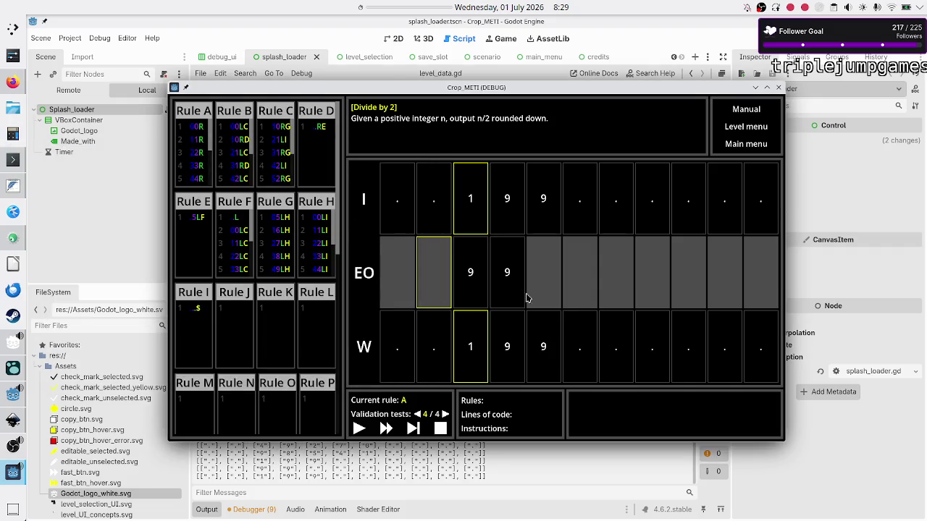
Go back through the tests and settle on test 3: 98541 expecting 49270.
{"action": "left_click", "coordinate": [418, 415]}
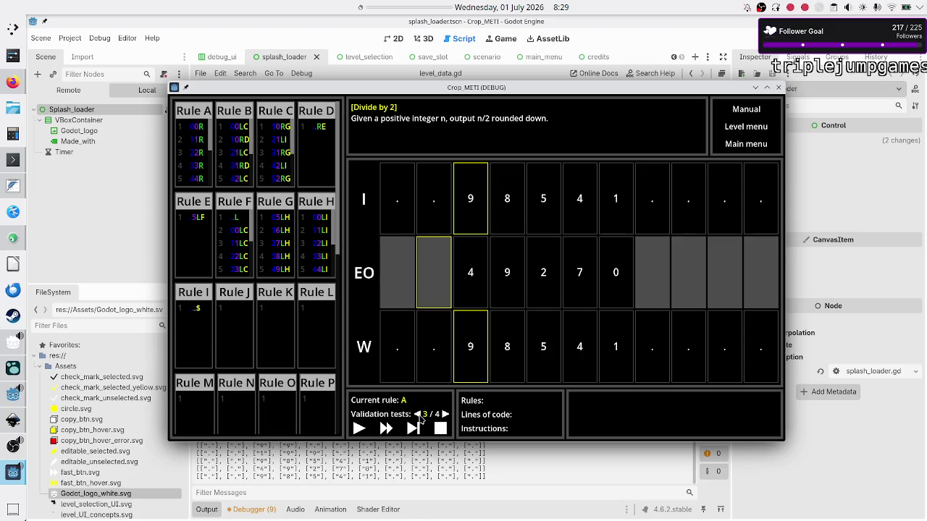
{"action": "left_click", "coordinate": [418, 415]}
{"action": "left_click", "coordinate": [418, 415]}
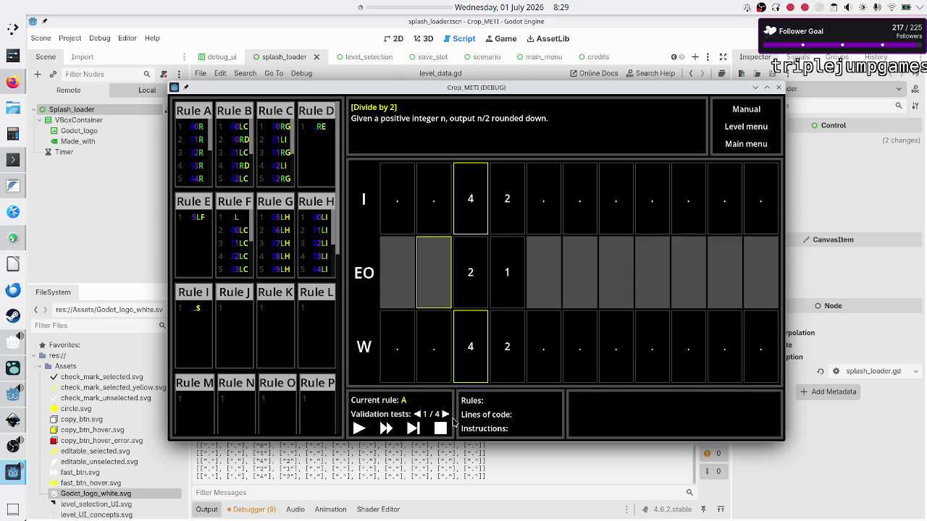
{"action": "left_click", "coordinate": [445, 414]}
{"action": "left_click", "coordinate": [446, 414]}
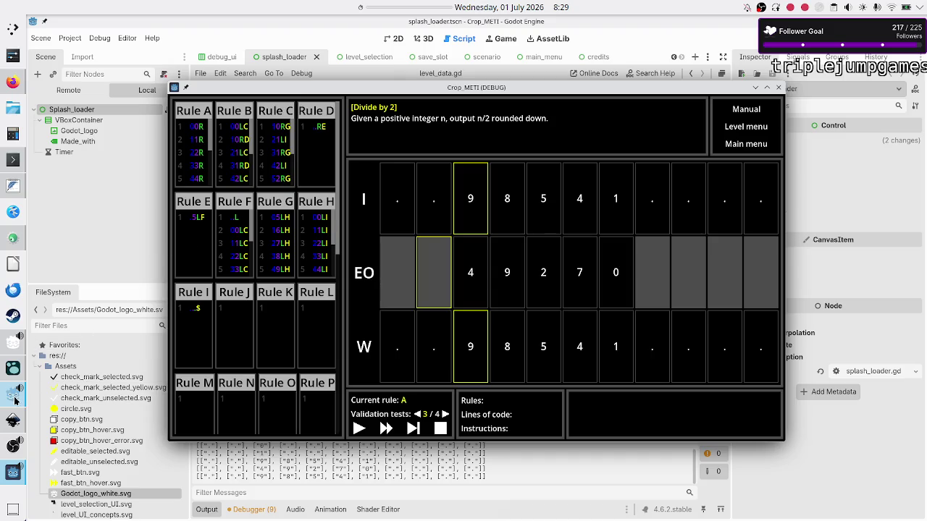
Select Rule J's first line and enter 99 in KCalc.
{"action": "left_click", "coordinate": [242, 345]}
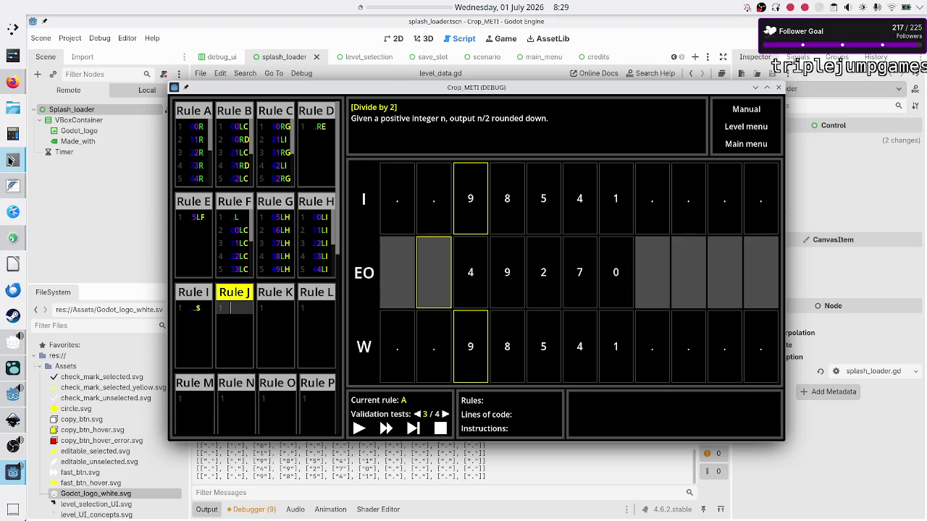
{"action": "left_click", "coordinate": [12, 134]}
{"action": "type", "text": "10"}
{"action": "key", "text": "BackSpace"}
{"action": "key", "text": "BackSpace"}
{"action": "type", "text": "99"}
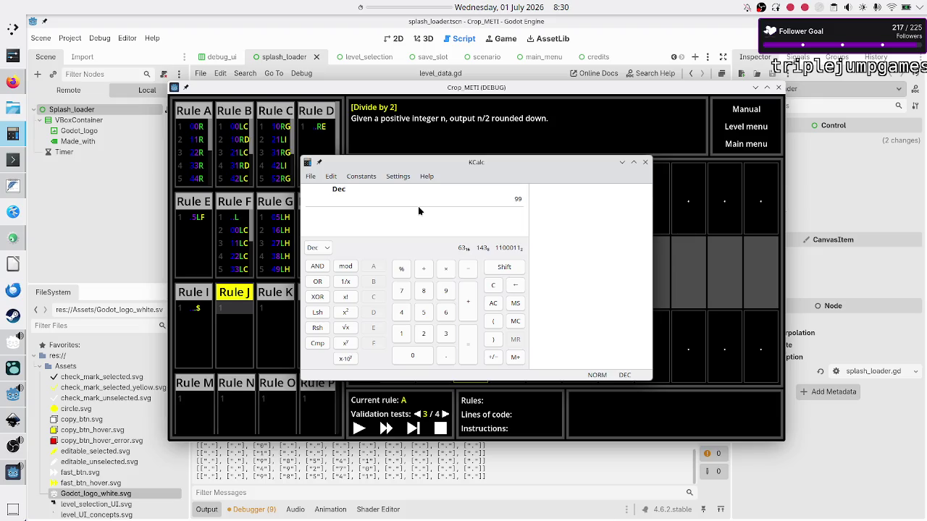
{"action": "key", "text": "BackSpace"}
{"action": "type", "text": "9"}
Enter 100 in KCalc, then bring up puzzle_design.txt at line 314.
{"action": "key", "text": "BackSpace"}
{"action": "key", "text": "BackSpace"}
{"action": "type", "text": "100"}
{"action": "left_click", "coordinate": [13, 189]}
{"action": "left_click", "coordinate": [139, 413]}
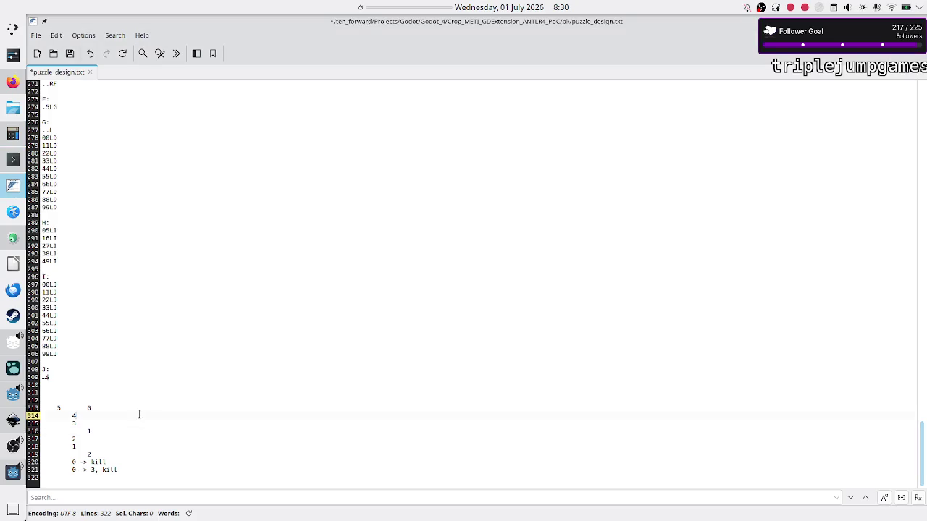
Inspect the halving trace on lines 315–320, selecting the 0 on line 320 and the 1 on 316.
{"action": "key", "text": "Down"}
{"action": "key", "text": "Down"}
{"action": "key", "text": "Down"}
{"action": "key", "text": "shift+Left"}
{"action": "key", "text": "Up"}
{"action": "key", "text": "Up"}
{"action": "key", "text": "Up"}
{"action": "key", "text": "Up"}
{"action": "key", "text": "shift+Left"}
{"action": "key", "text": "Right"}
{"action": "key", "text": "Down"}
{"action": "key", "text": "Down"}
{"action": "key", "text": "Down"}
{"action": "key", "text": "Right"}
{"action": "key", "text": "Right"}
{"action": "key", "text": "Right"}
{"action": "key", "text": "Up"}
{"action": "key", "text": "Up"}
{"action": "key", "text": "Down"}
{"action": "key", "text": "shift+Right"}
{"action": "key", "text": "Left"}
{"action": "key", "text": "Down"}
Select the halving notes on lines 313–321, leave the caret on line 322, and return to Crop_METI.
{"action": "left_click", "coordinate": [112, 480]}
{"action": "mouse_move", "coordinate": [58, 409]}
{"action": "left_mouse_down"}
{"action": "mouse_move", "coordinate": [93, 454]}
{"action": "mouse_move", "coordinate": [122, 478]}
{"action": "mouse_move", "coordinate": [127, 472]}
{"action": "left_mouse_up"}
{"action": "left_click", "coordinate": [127, 472]}
{"action": "left_click", "coordinate": [104, 478]}
{"action": "mouse_move", "coordinate": [11, 478]}
{"action": "left_click", "coordinate": [52, 447]}
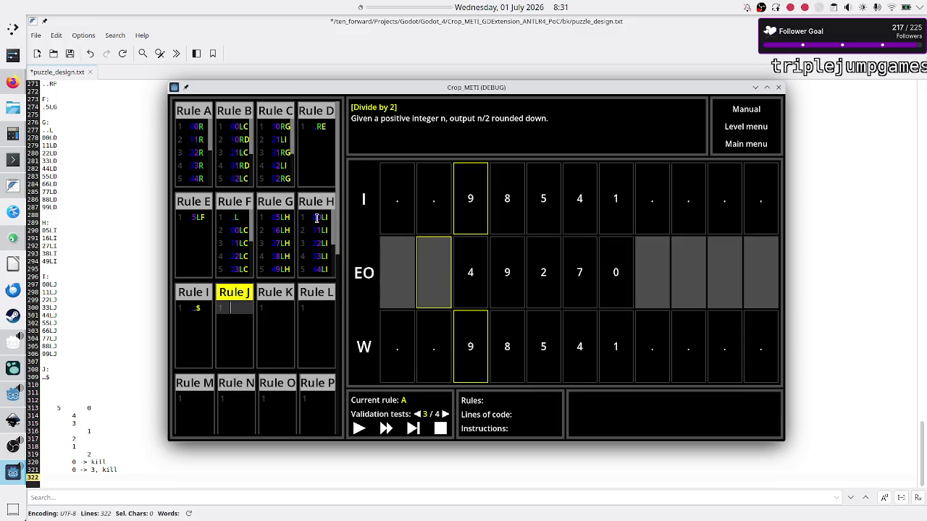
Leave Divide by 2 for the level menu and show Wikipedia's rounding-to-integer comparison table.
{"action": "left_click", "coordinate": [737, 127]}
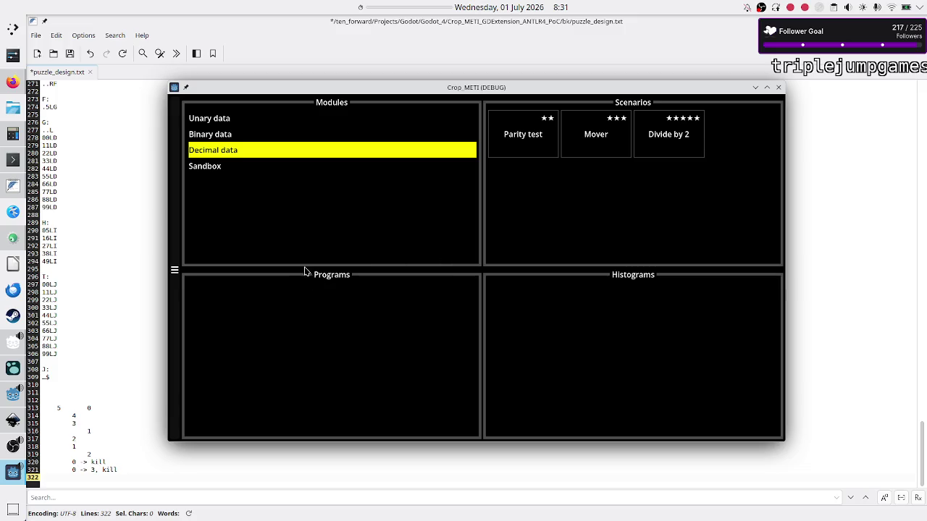
{"action": "left_click", "coordinate": [14, 82]}
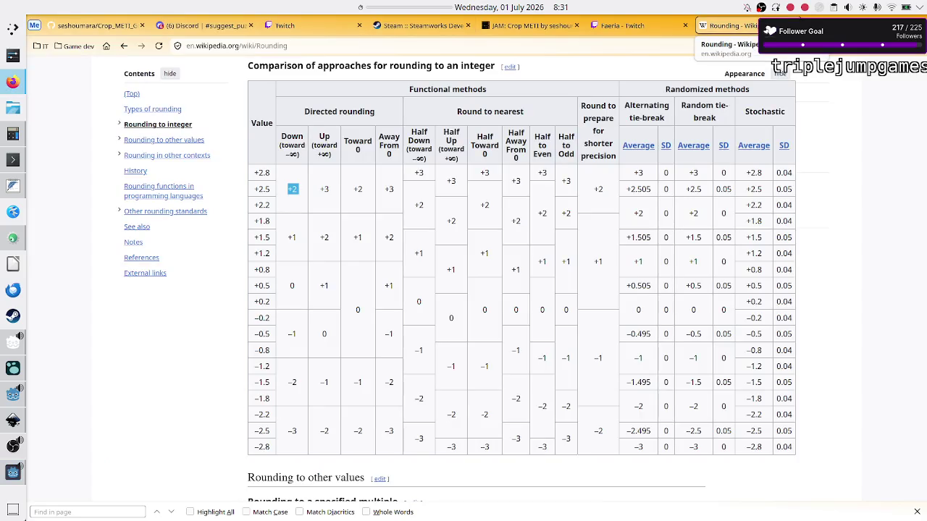
Close the rounding article and enlarge #streaming's schedule image (Mon 29th Jun–Fri 3rd Jul).
{"action": "left_click", "coordinate": [792, 25]}
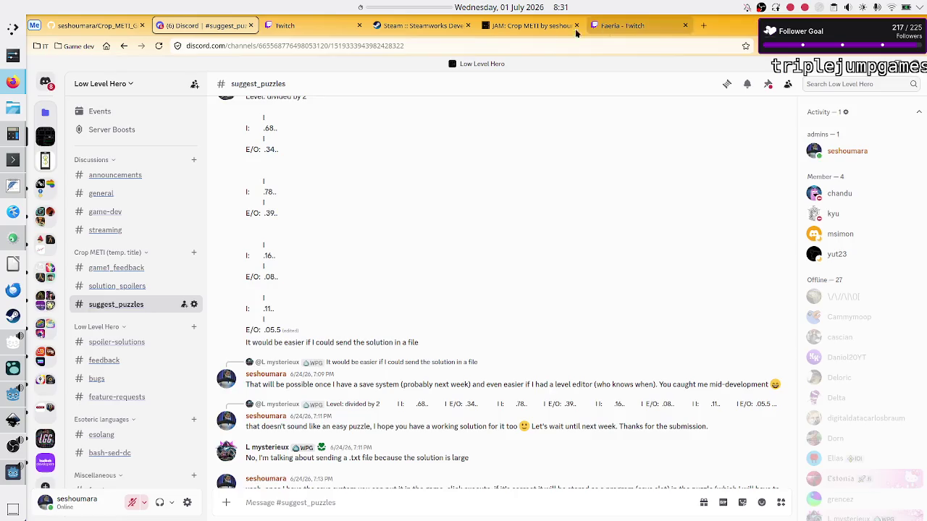
{"action": "left_click", "coordinate": [107, 231]}
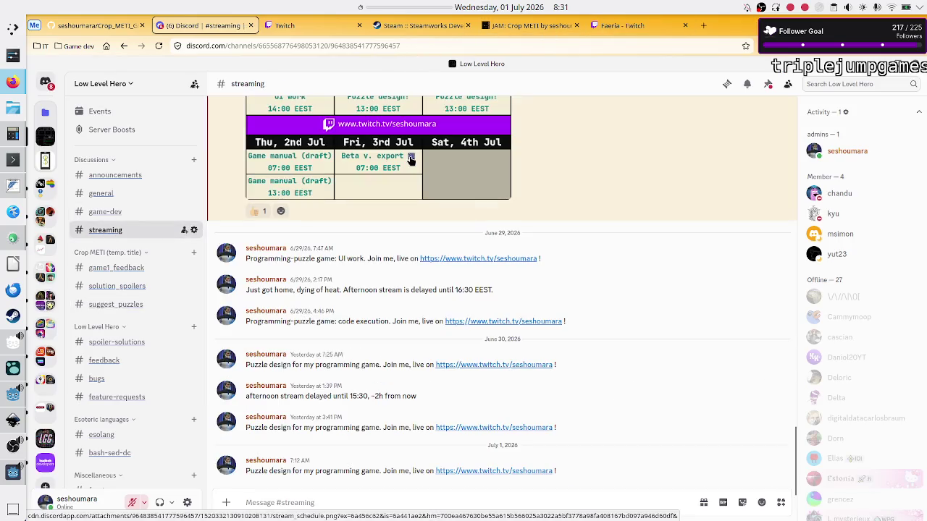
{"action": "left_click", "coordinate": [369, 170]}
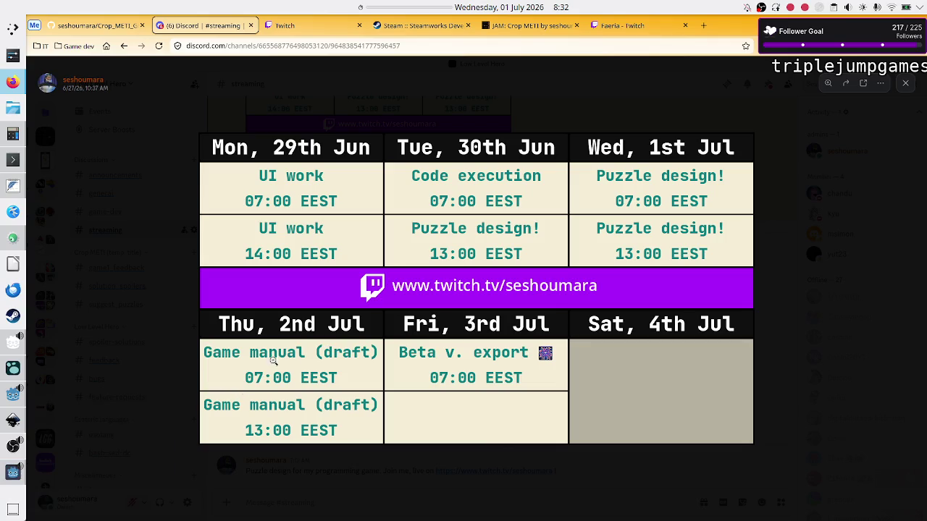
{"action": "mouse_move", "coordinate": [8, 475]}
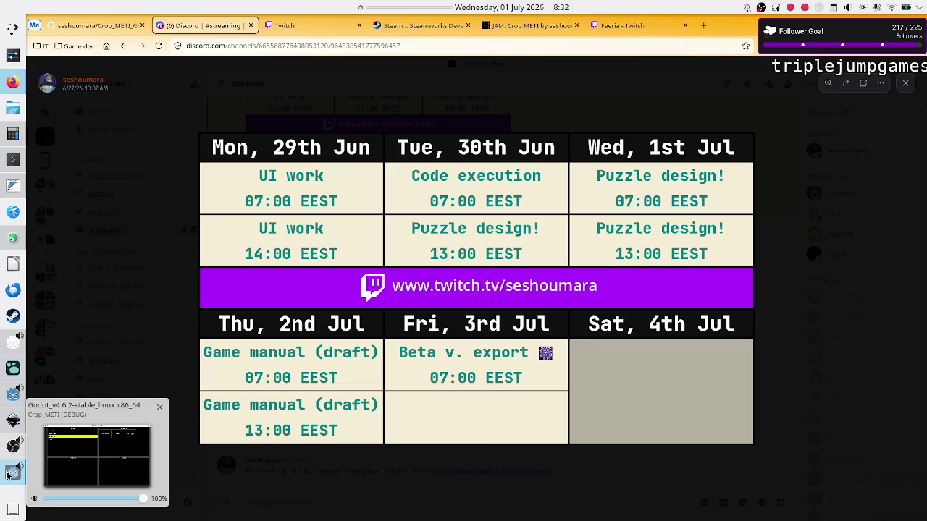
{"action": "left_click", "coordinate": [7, 475]}
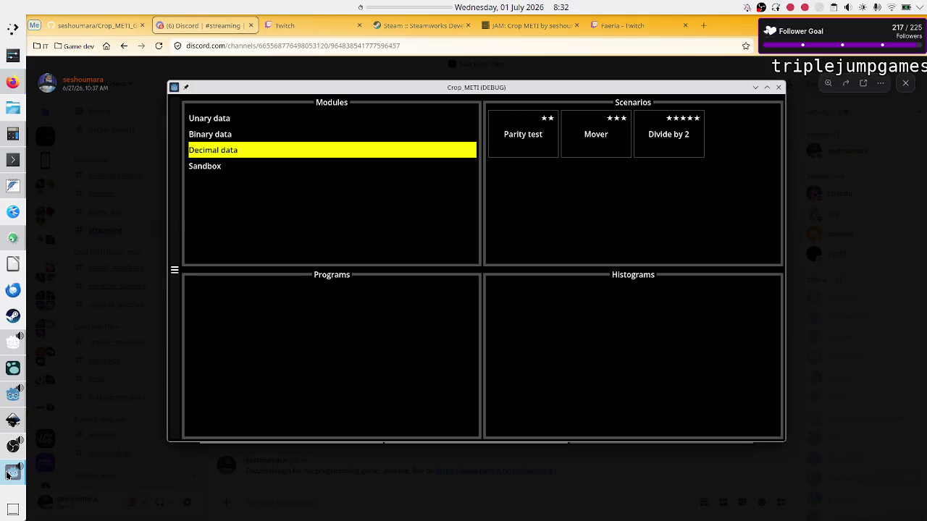
Browse the Unary, Binary and Decimal data scenarios, then switch to the Crop METI itch.io tab.
{"action": "left_click", "coordinate": [220, 124]}
{"action": "left_click", "coordinate": [222, 136]}
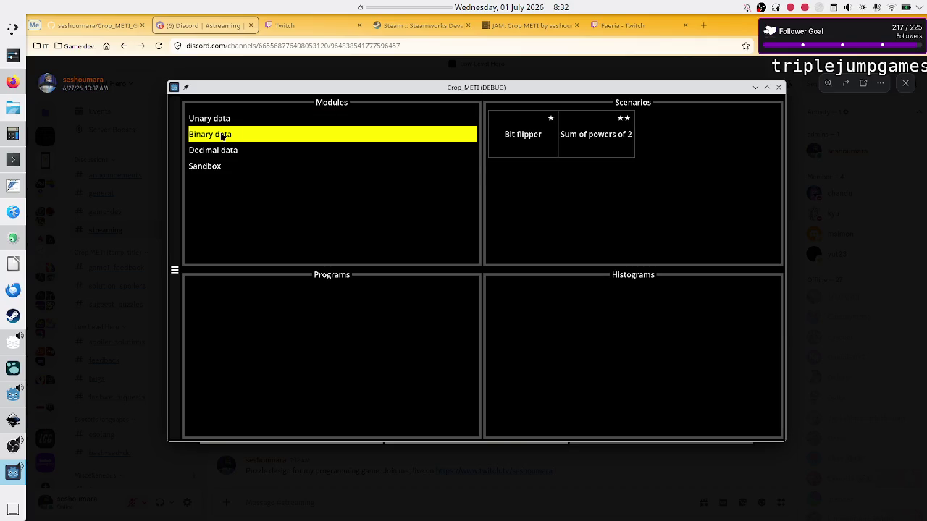
{"action": "left_click", "coordinate": [220, 149]}
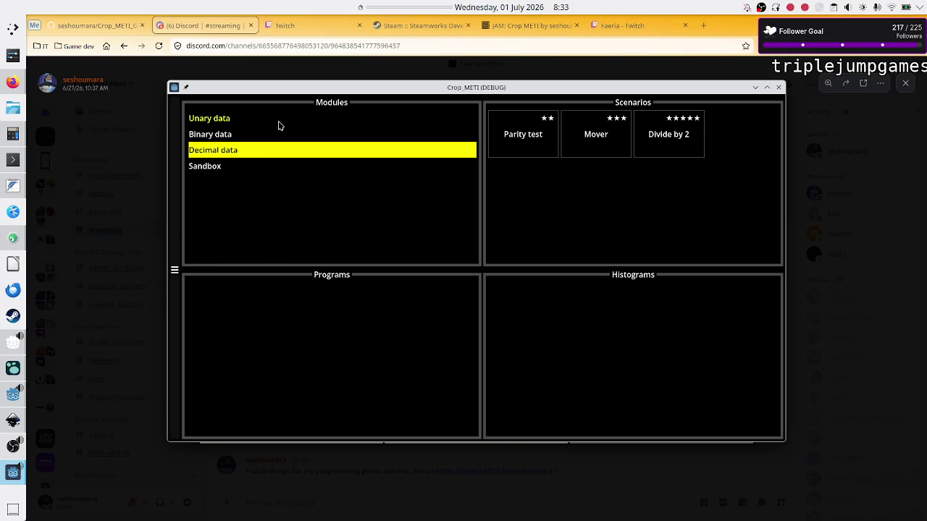
{"action": "left_click", "coordinate": [215, 119]}
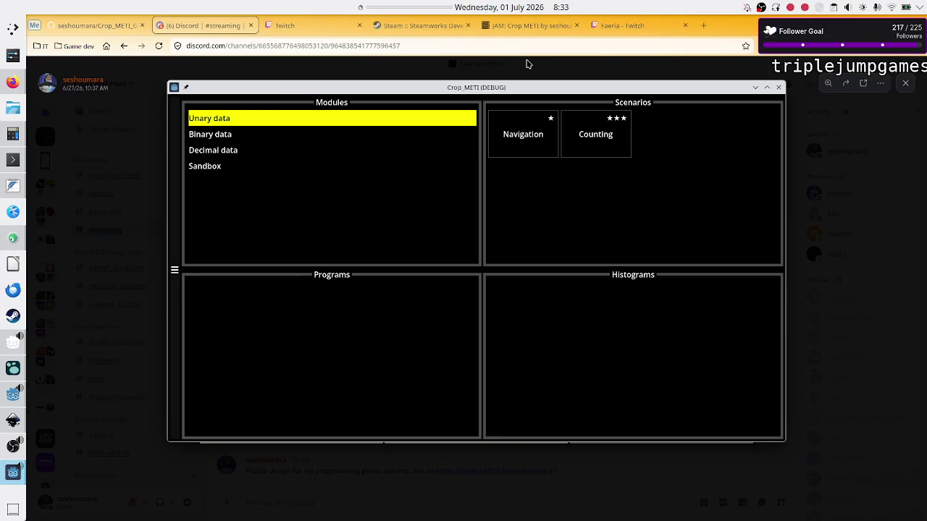
{"action": "left_click", "coordinate": [539, 26]}
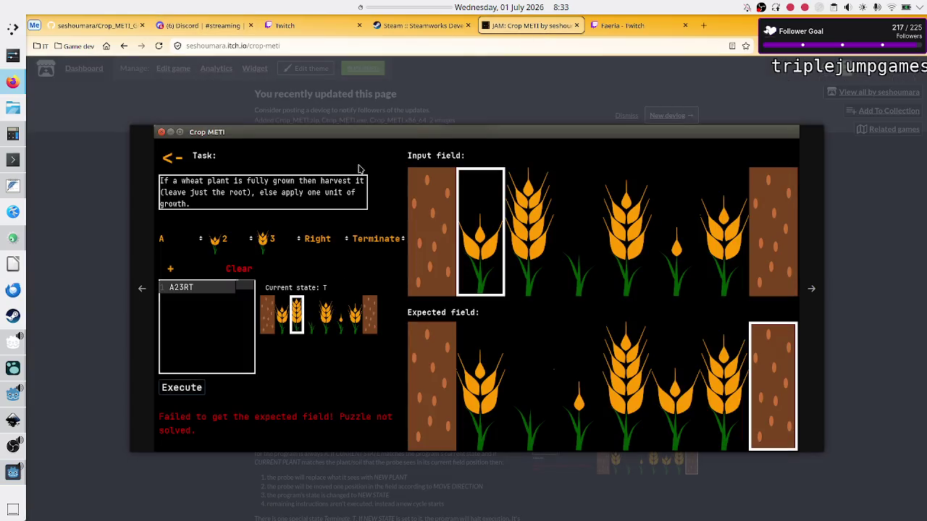
Dismiss the screenshot preview and go back to the developer's profile listing Crop METI and other games.
{"action": "left_click", "coordinate": [87, 137]}
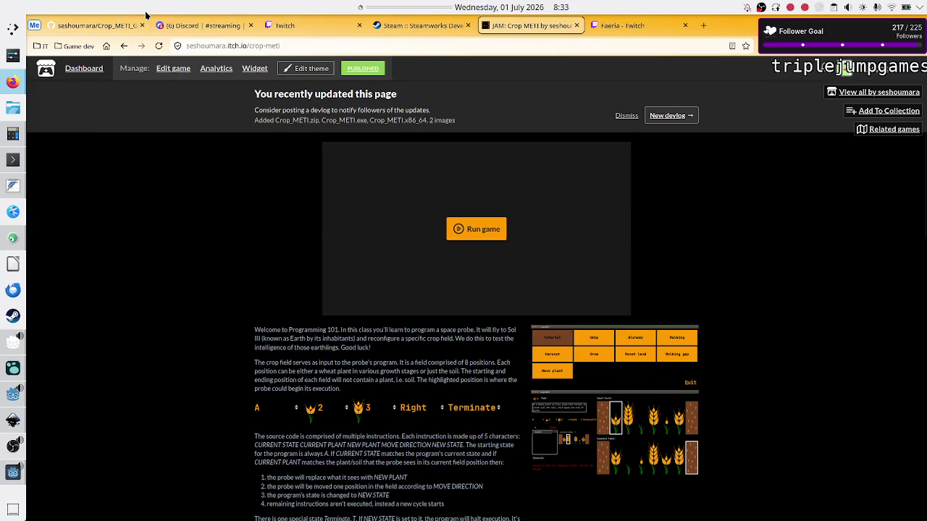
{"action": "left_click", "coordinate": [124, 46]}
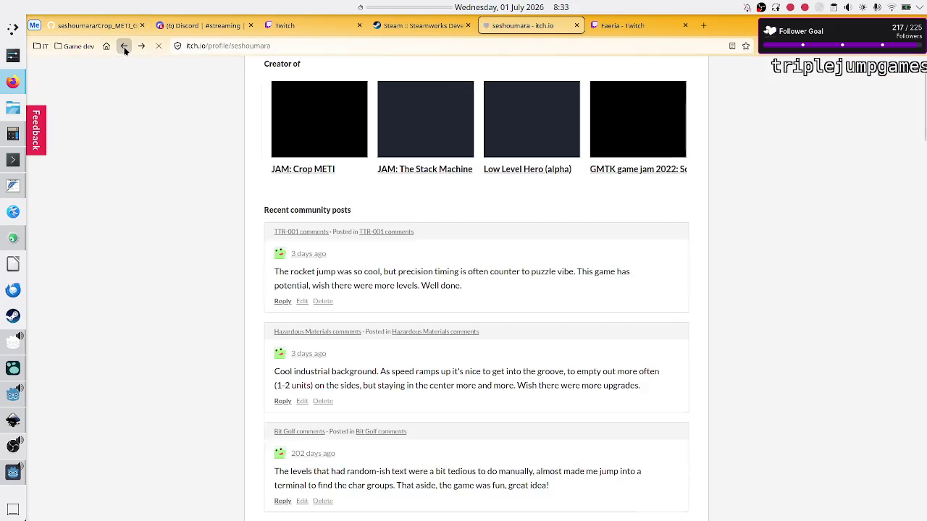
{"action": "scroll", "coordinate": [211, 134], "scroll_direction": "up", "scroll_amount": 3}
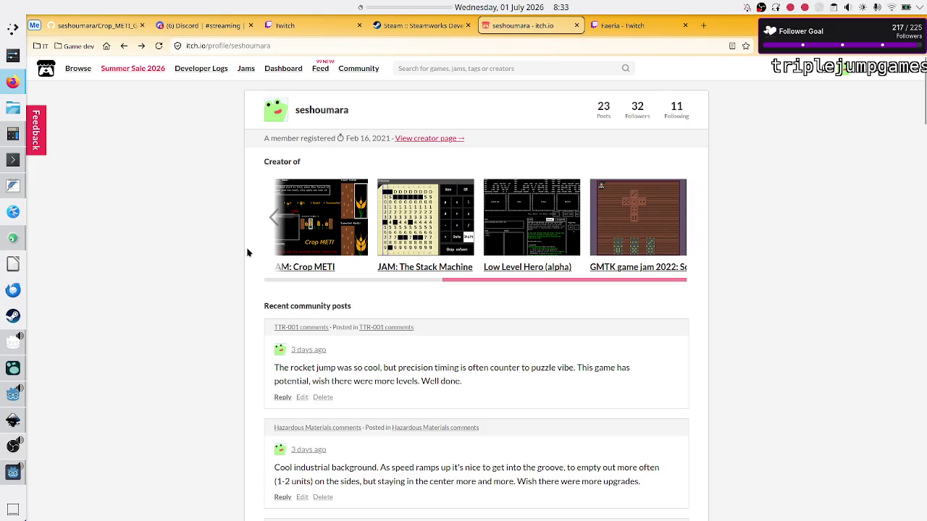
{"action": "mouse_move", "coordinate": [447, 201]}
{"action": "mouse_move", "coordinate": [527, 235]}
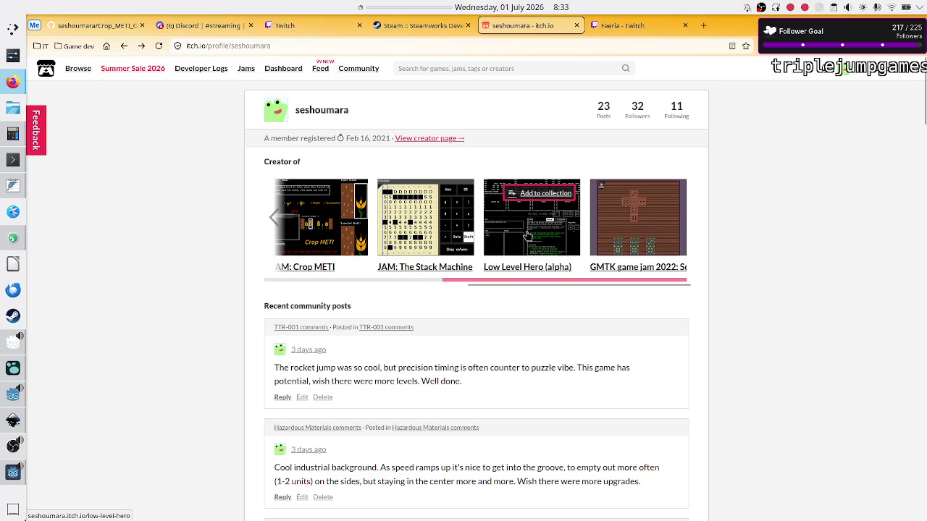
{"action": "mouse_move", "coordinate": [468, 226]}
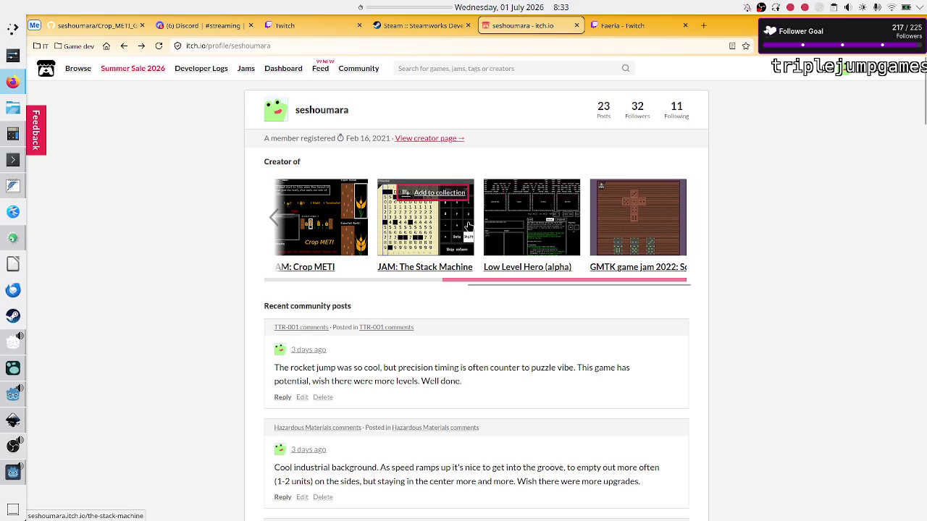